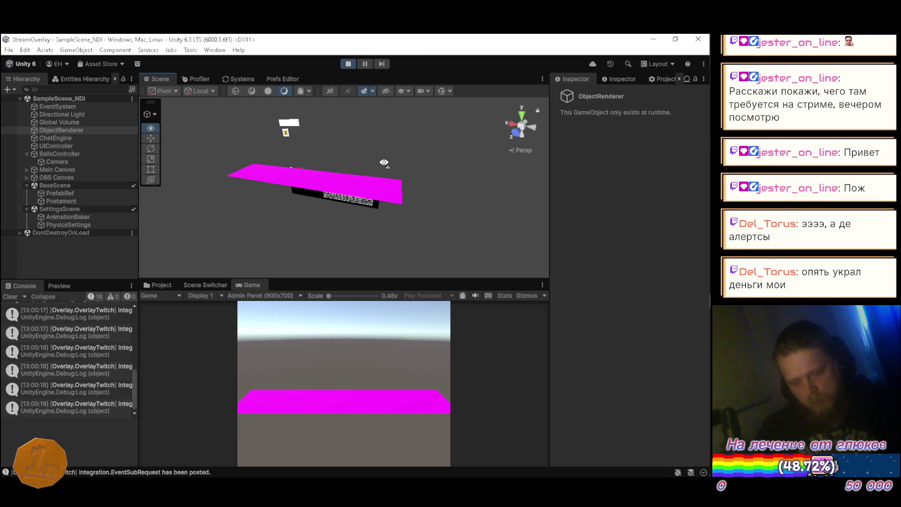
Step: Orbit the Scene view around the magenta plane, then exit play mode
left_click_drag(384, 163, 385, 164)
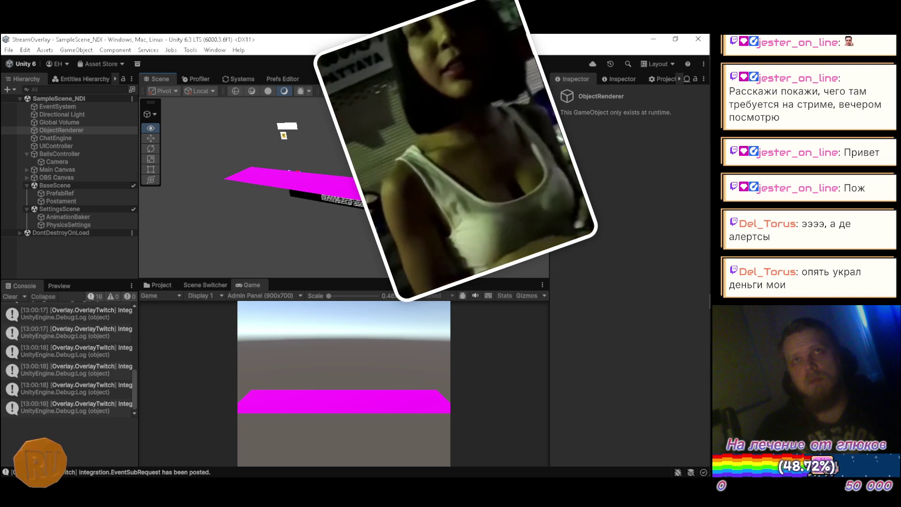
left_click_drag(387, 160, 397, 168)
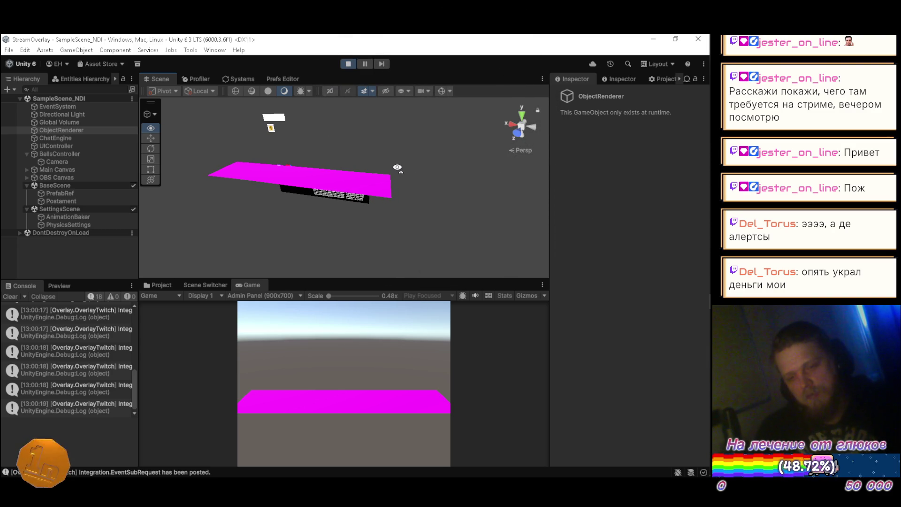
left_click(348, 67)
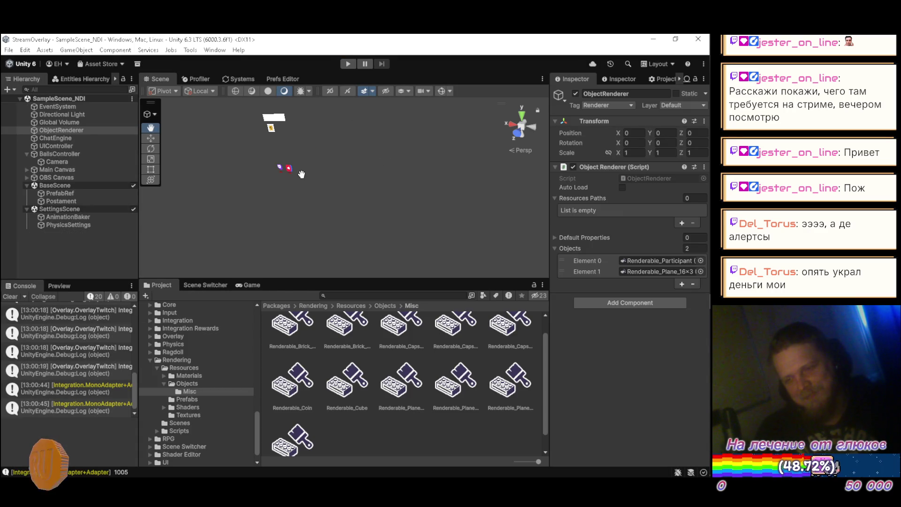
key("alt+Tab")
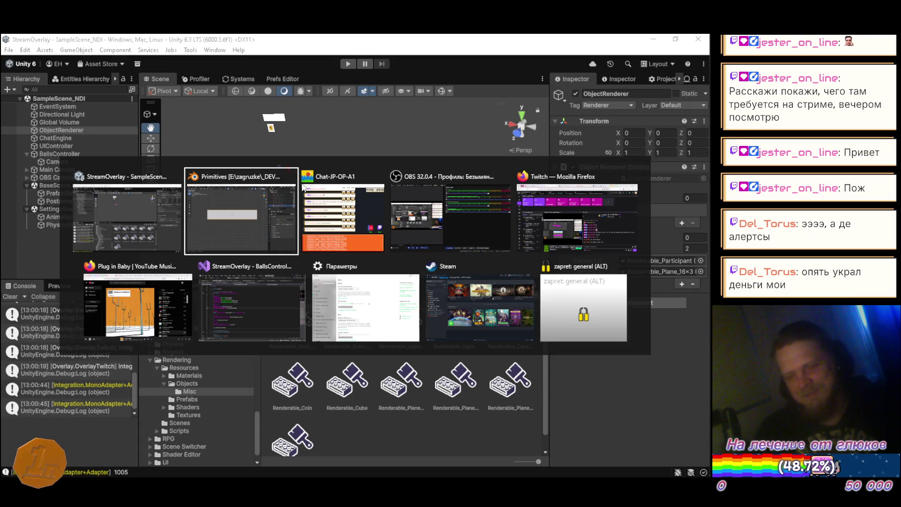
key("Tab")
key("Tab")
key("Tab")
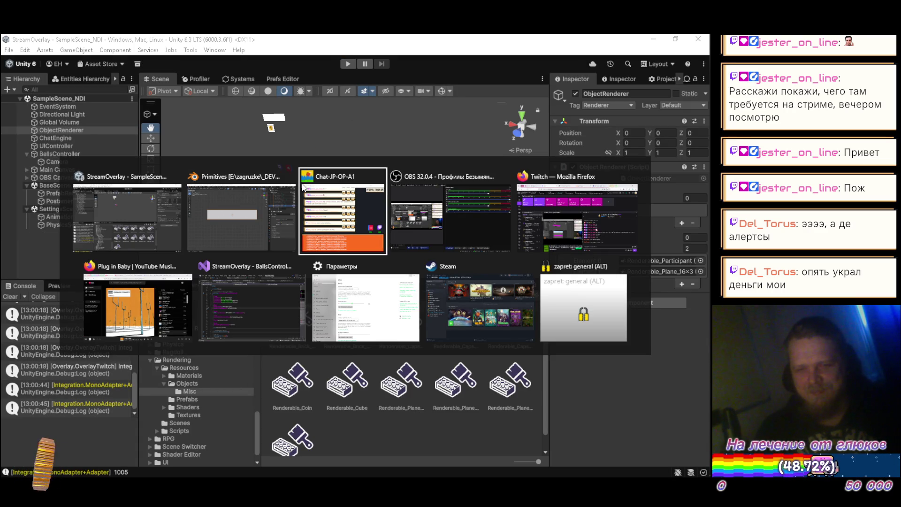
scroll(529, 236, "down", 2)
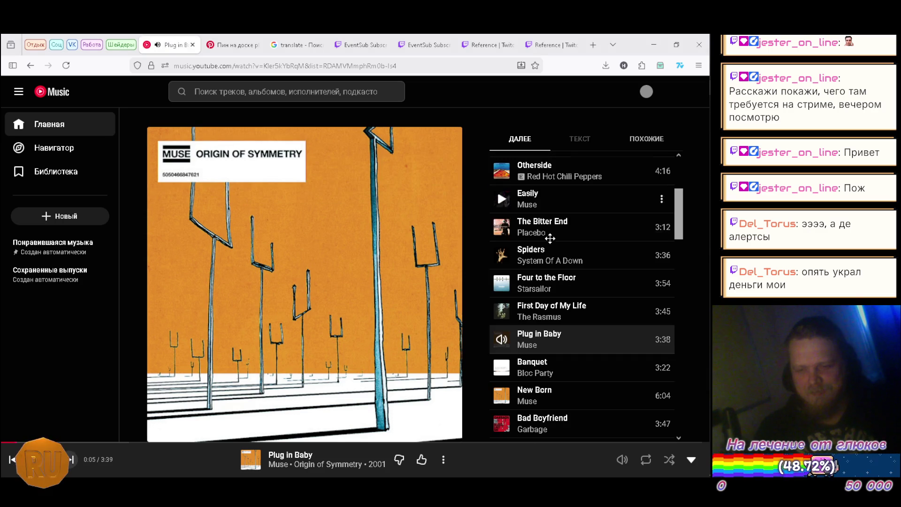
scroll(550, 239, "down", 1)
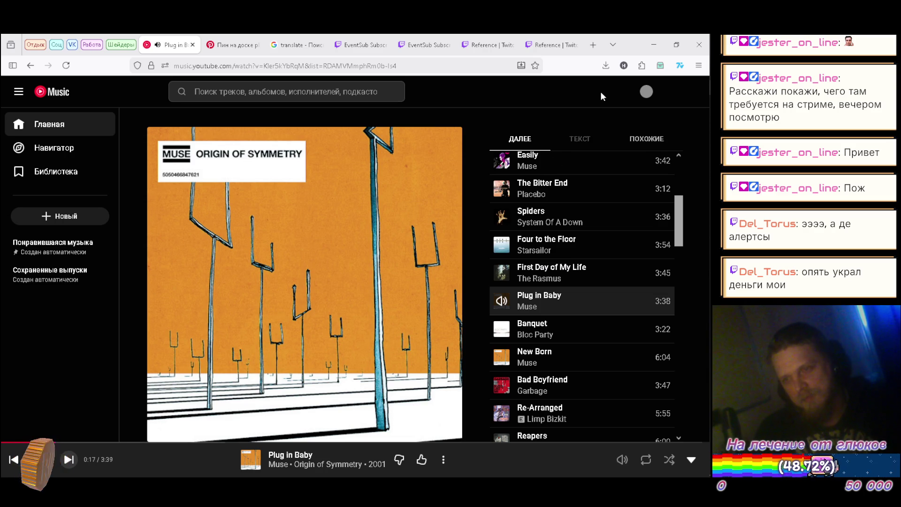
key("alt+Tab")
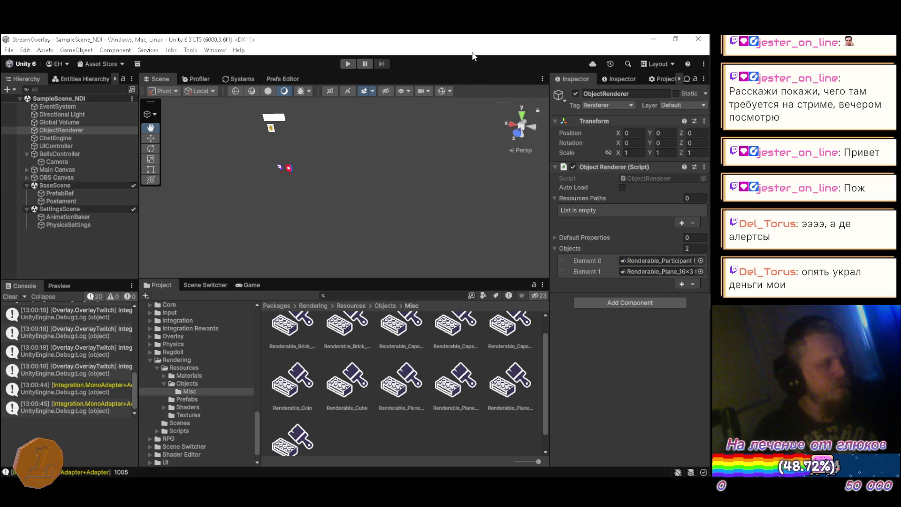
Step: Turn on Gizmos in the Scene view to reveal the green floor and camera frame
key("ctrl+alt+r")
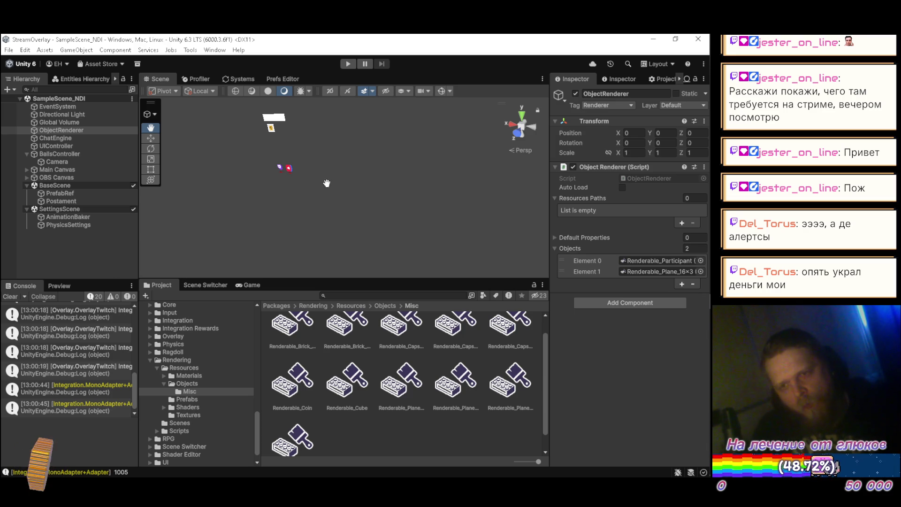
left_click(440, 91)
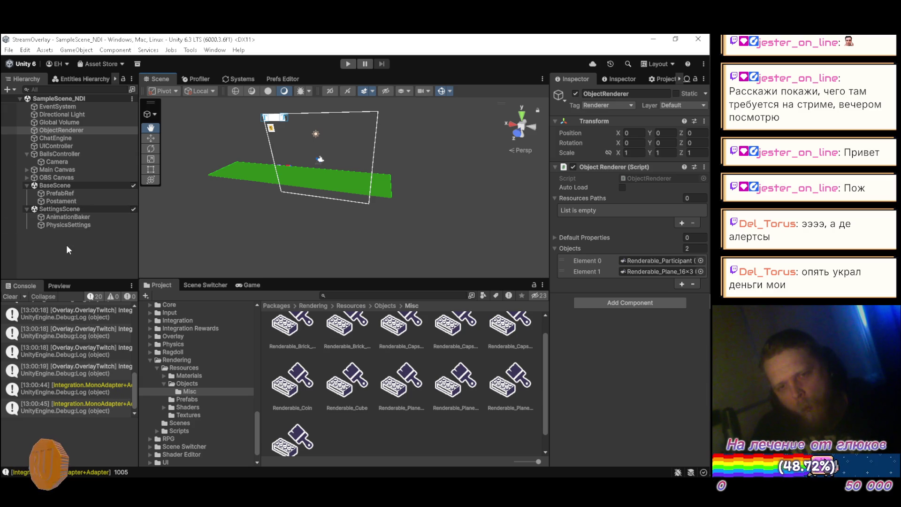
right_click(73, 187)
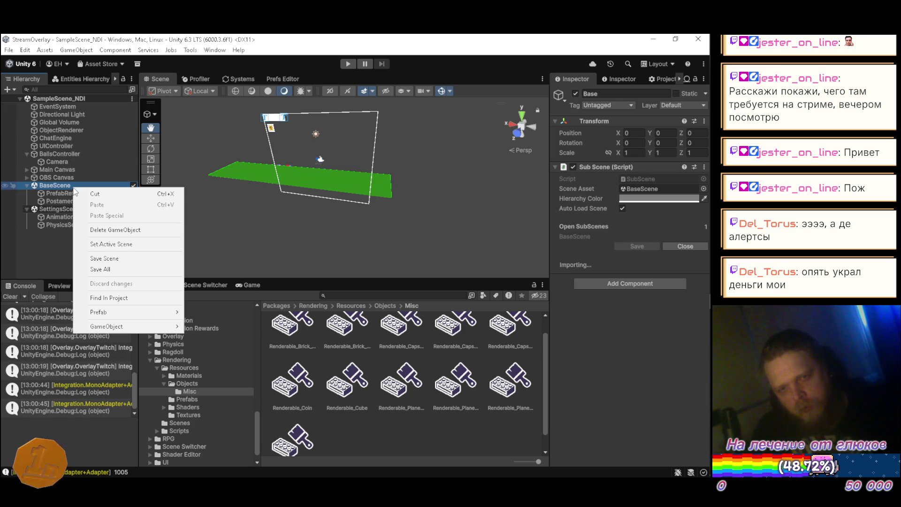
Step: Create an empty GameObject under BaseScene named 'Holder'
mouse_move(108, 326)
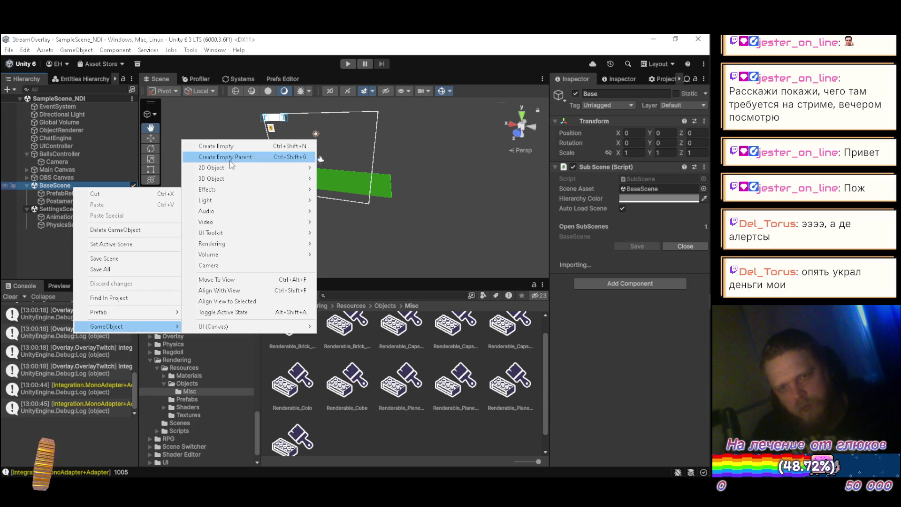
left_click(234, 147)
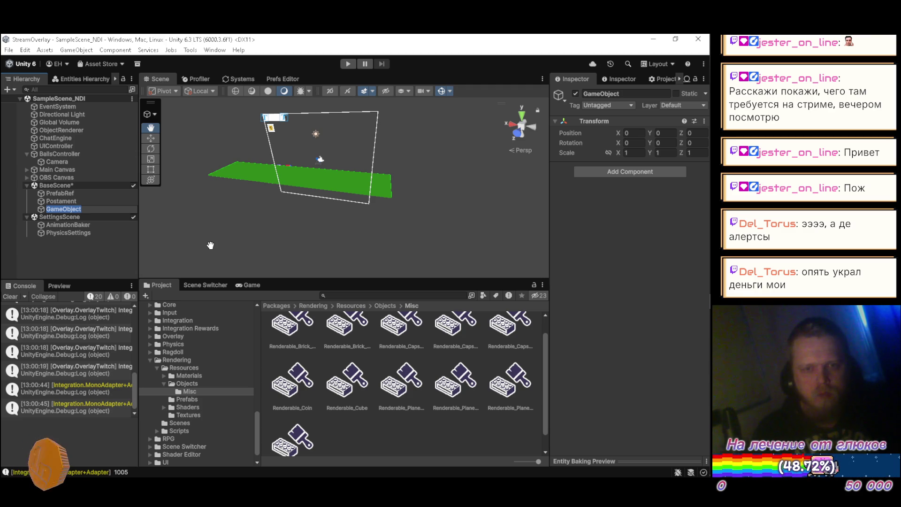
type("Holder")
key("Return")
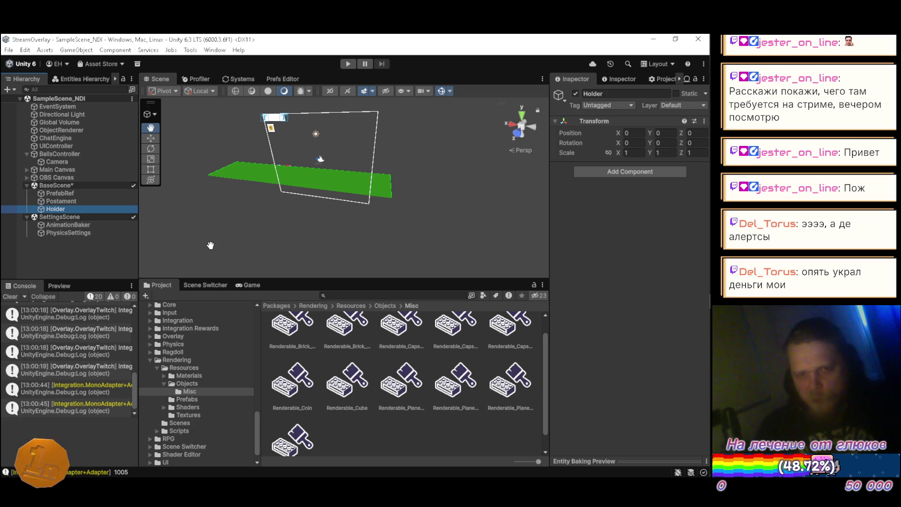
left_click(618, 174)
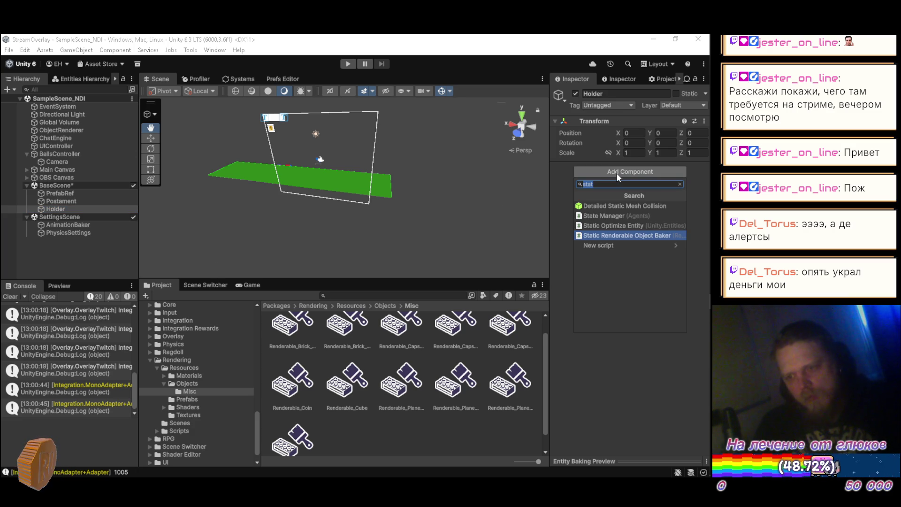
Step: Add a Physics Shape component to Holder and set its Shape Type to Mesh
type("phys")
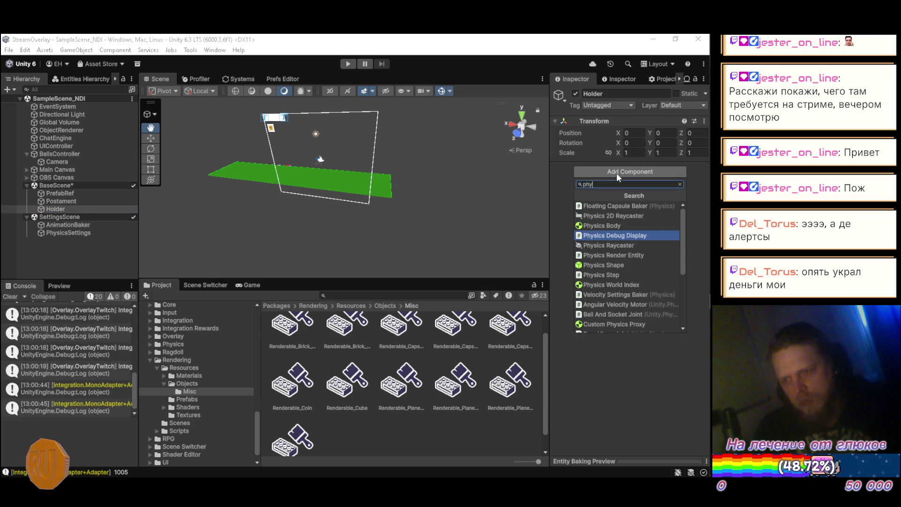
key("Down")
key("Down")
key("Down")
key("Return")
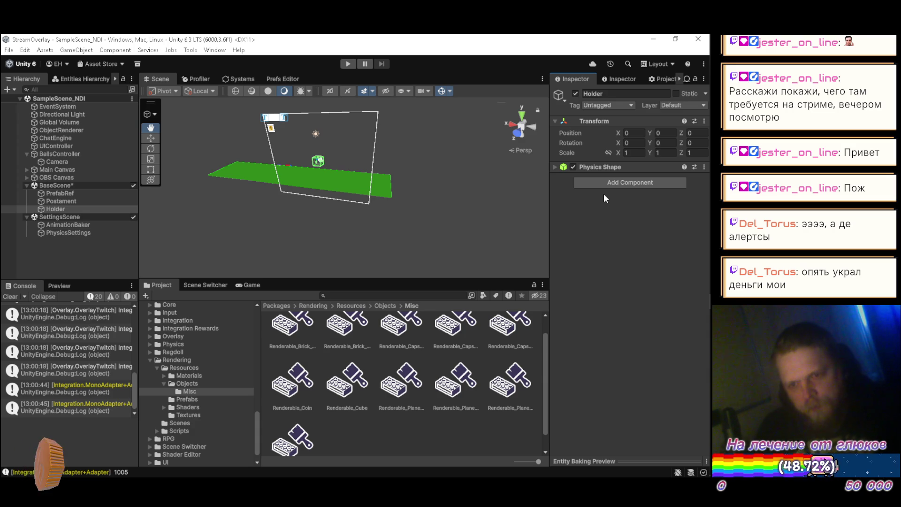
left_click(555, 165)
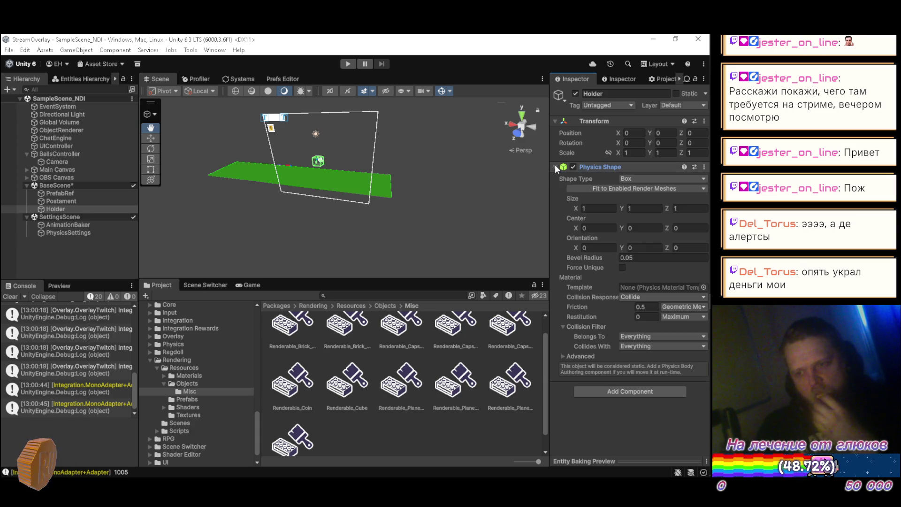
left_click(629, 179)
left_click(643, 255)
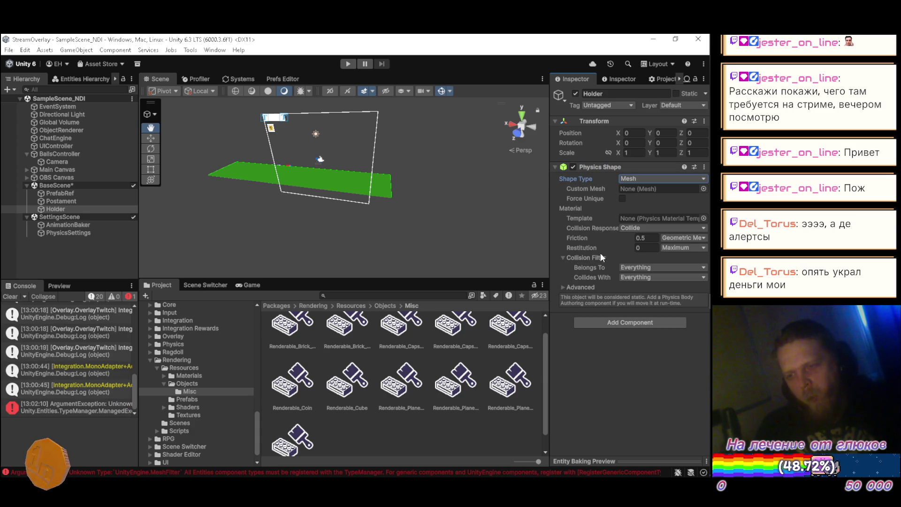
left_click(66, 410)
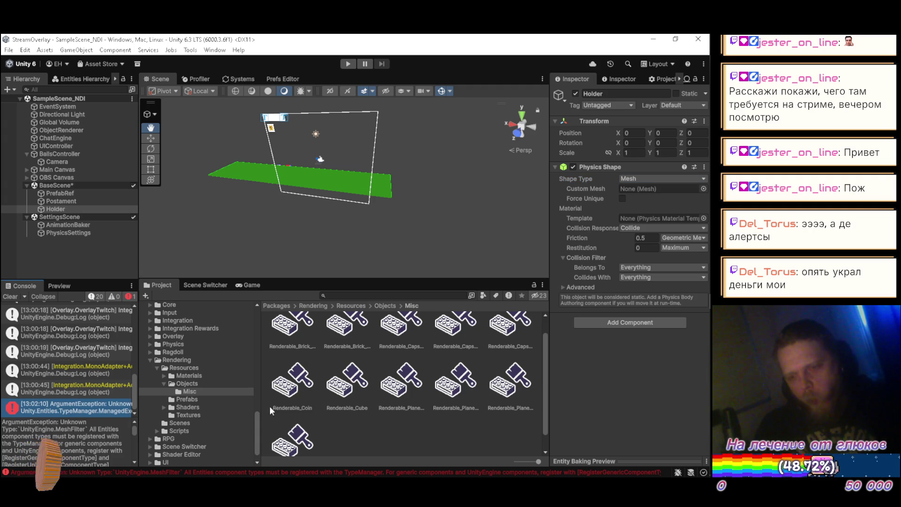
left_click(704, 189)
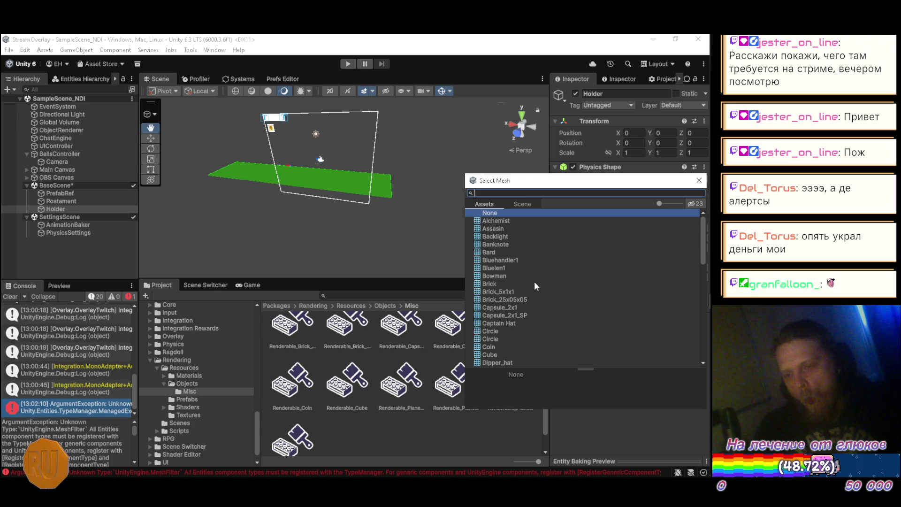
Step: Browse the Select Mesh picker list, then close it leaving Custom Mesh as None
scroll(534, 281, "down", 4)
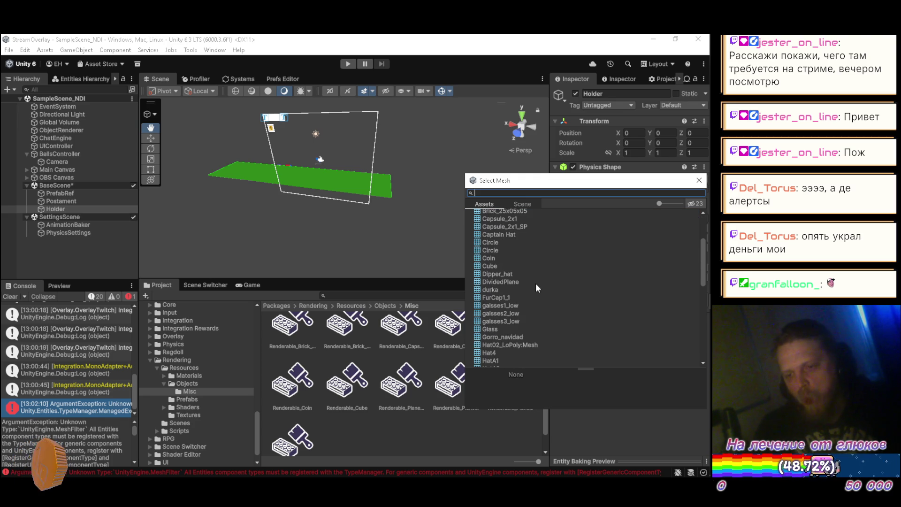
scroll(536, 283, "down", 4)
scroll(538, 293, "down", 6)
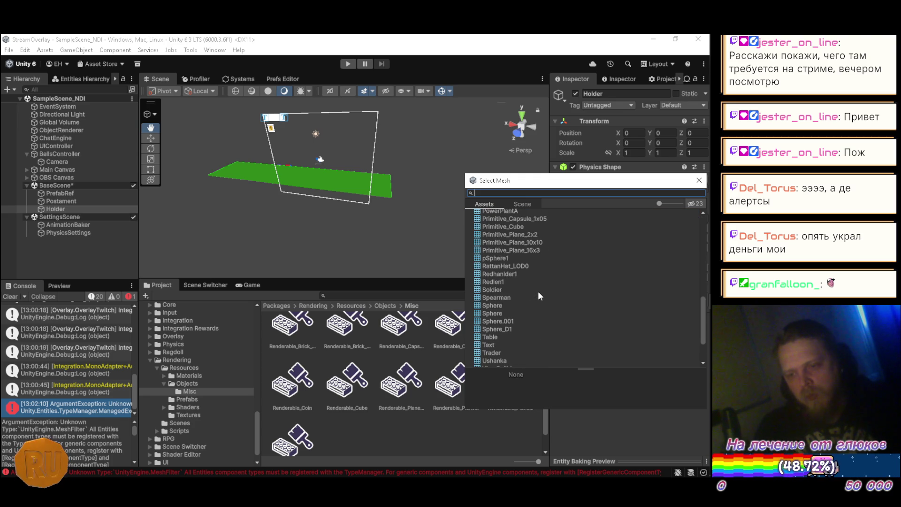
scroll(539, 295, "down", 3)
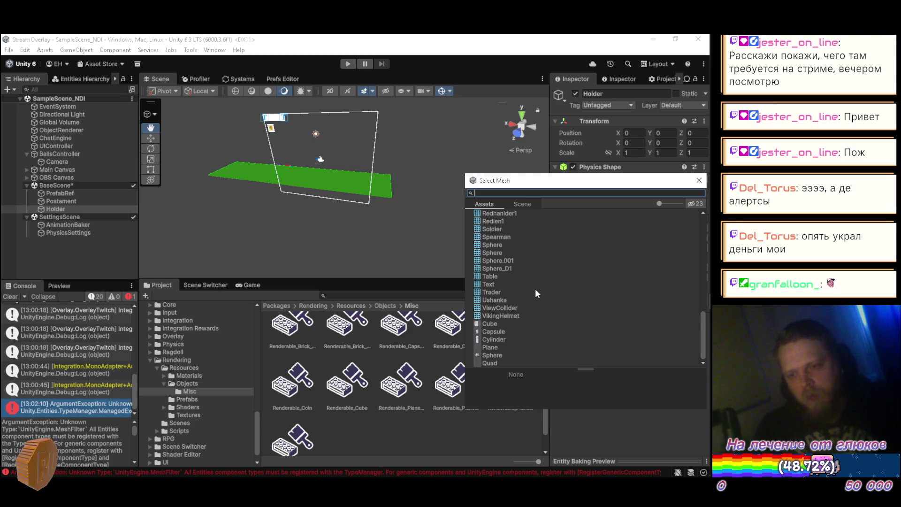
scroll(537, 293, "up", 4)
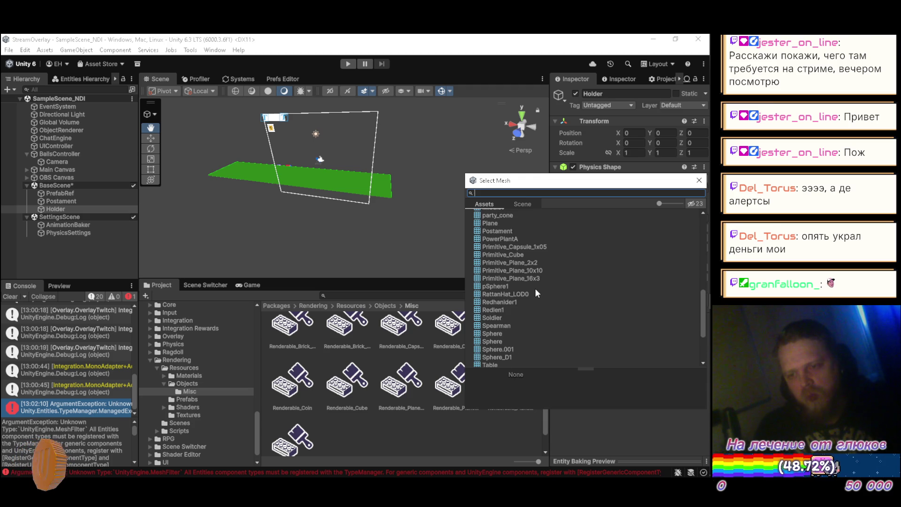
scroll(537, 294, "up", 1)
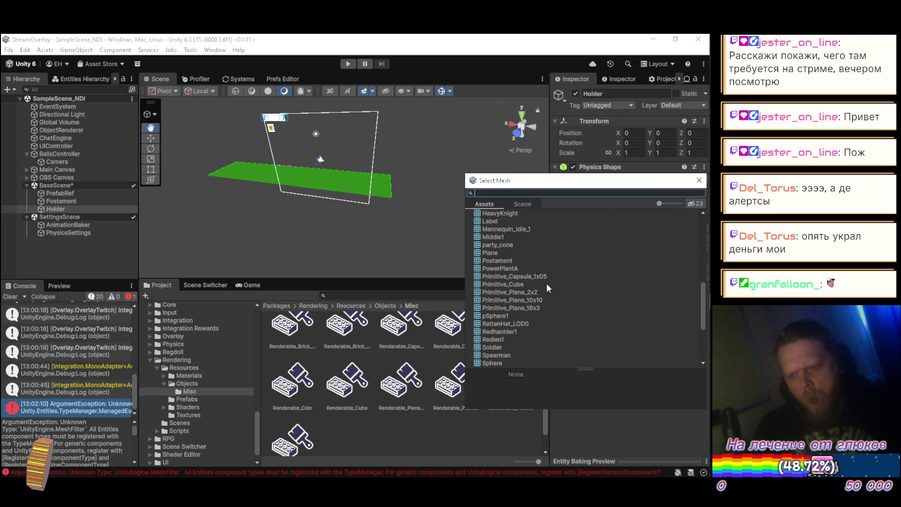
scroll(547, 283, "up", 1)
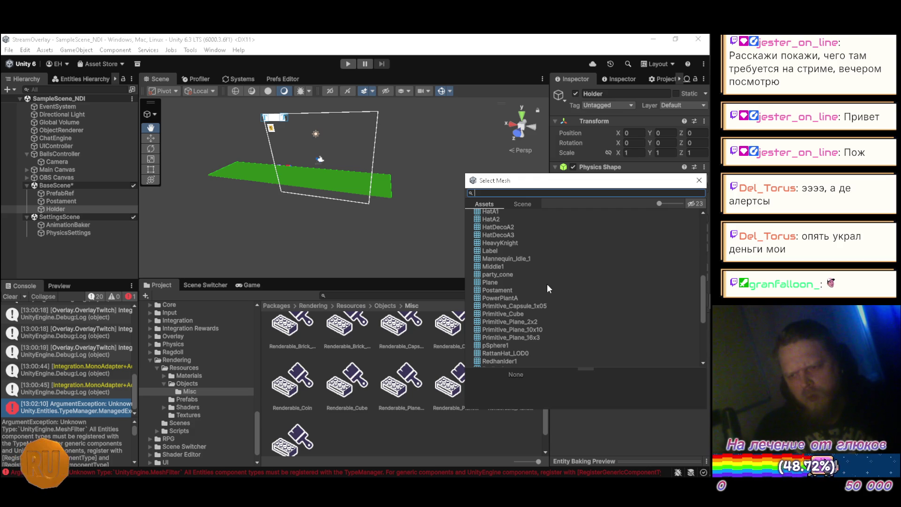
scroll(548, 284, "up", 1)
scroll(547, 283, "up", 1)
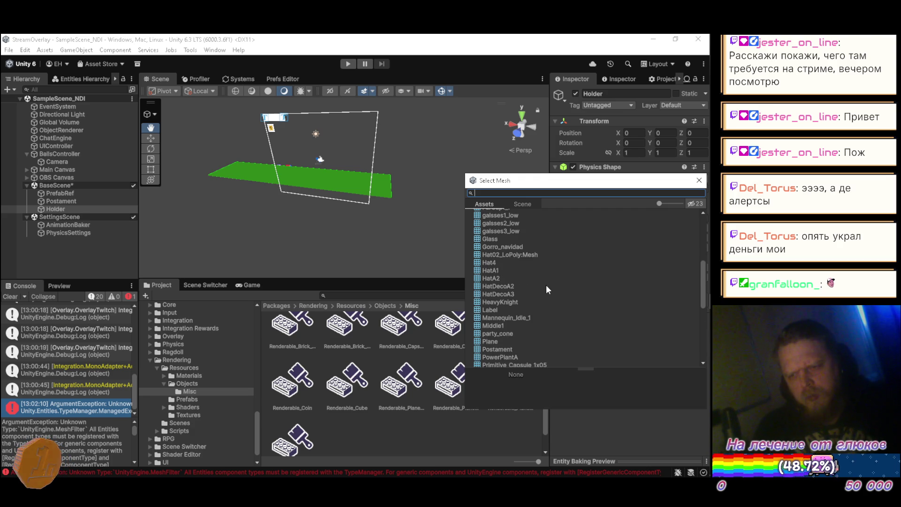
scroll(546, 284, "up", 1)
scroll(546, 285, "up", 1)
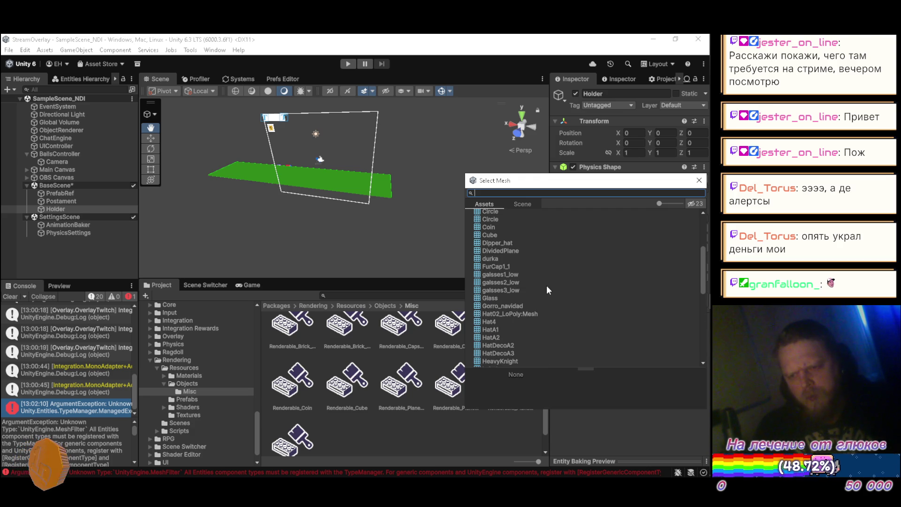
scroll(547, 286, "up", 1)
scroll(547, 285, "up", 2)
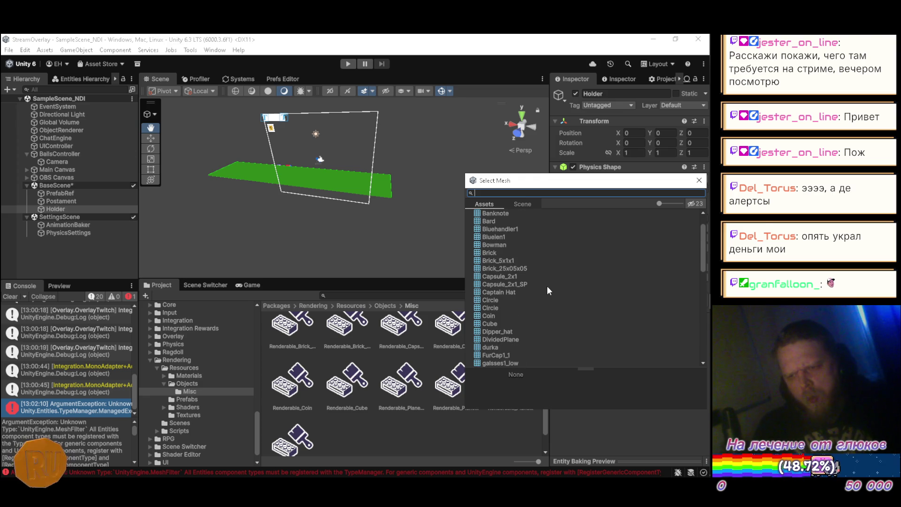
scroll(547, 286, "up", 1)
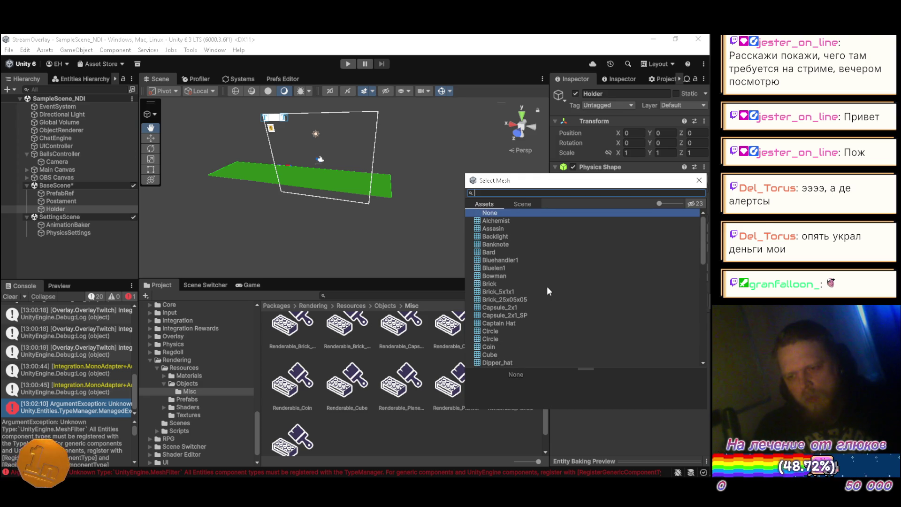
left_click(697, 180)
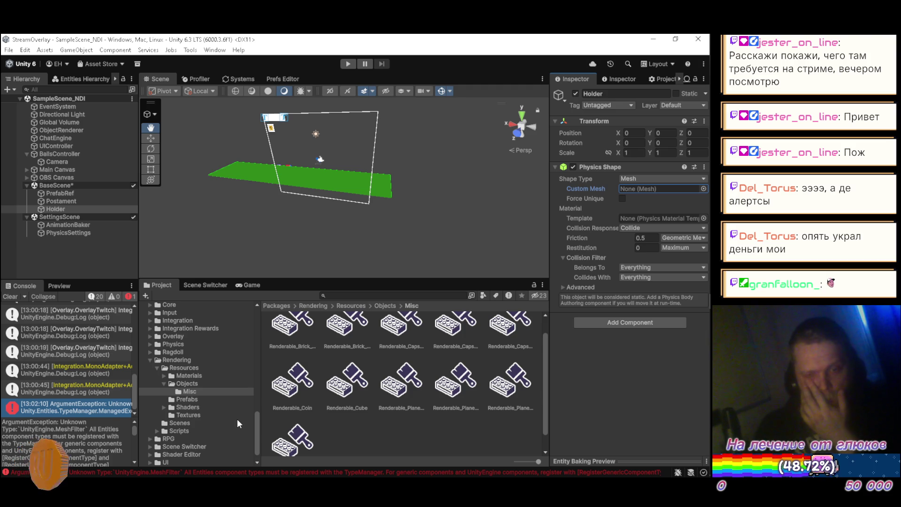
Step: Assign the ViewCollider mesh from Assets/Resources/FBX/Sorted as Holder's Physics Shape custom mesh
scroll(242, 419, "up", 4)
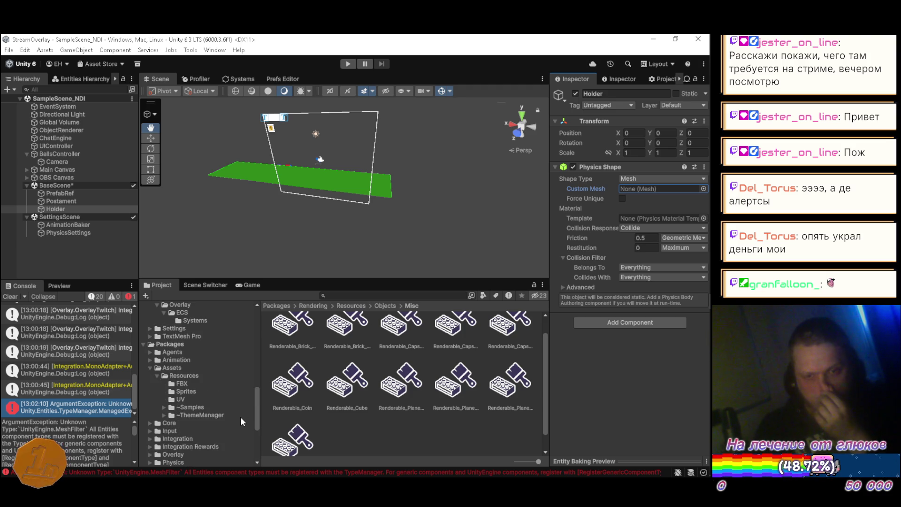
left_click(205, 385)
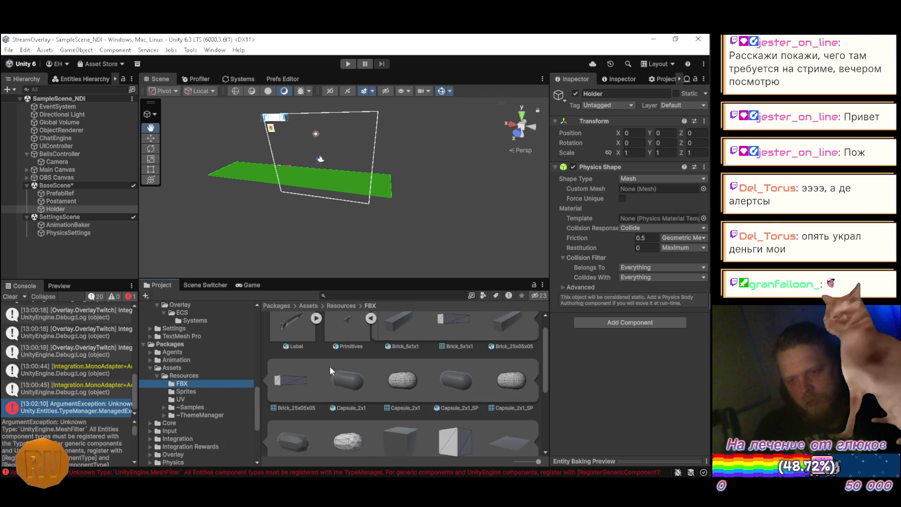
scroll(330, 367, "up", 1)
left_click(368, 340)
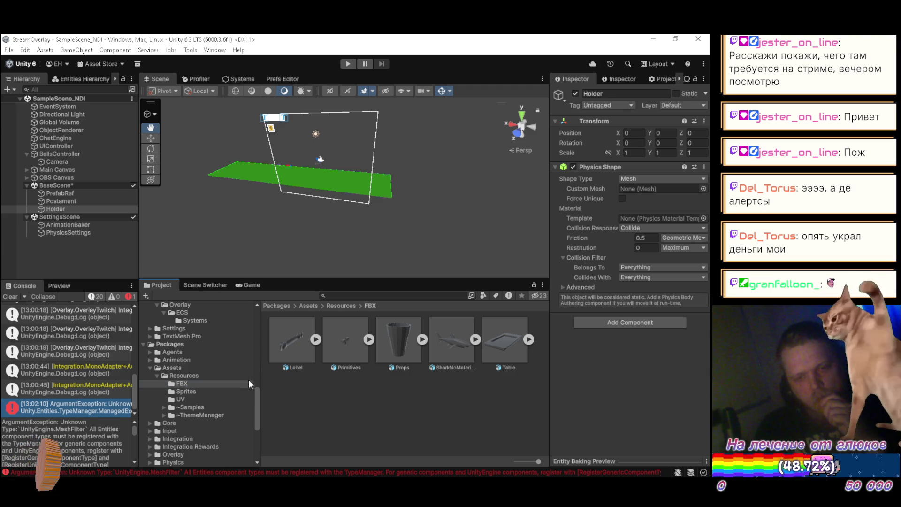
scroll(244, 380, "up", 5)
scroll(235, 390, "up", 10)
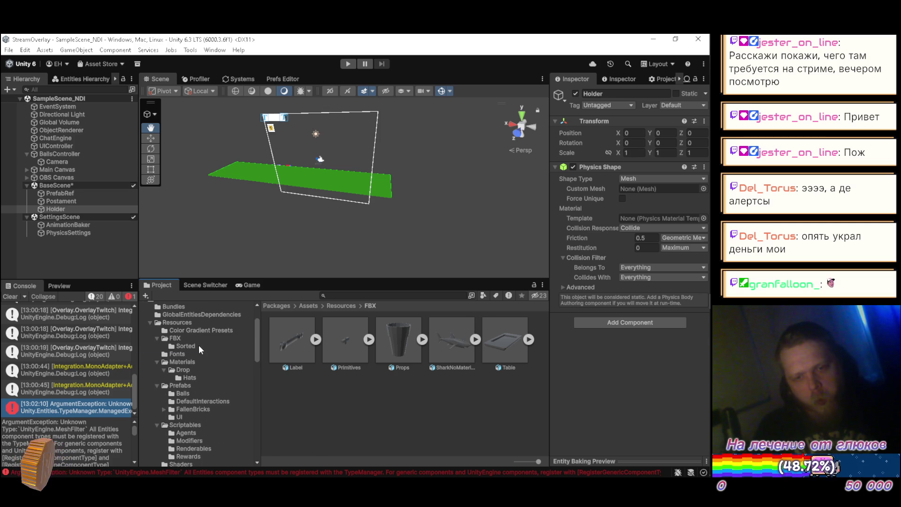
left_click(199, 345)
scroll(291, 376, "down", 2)
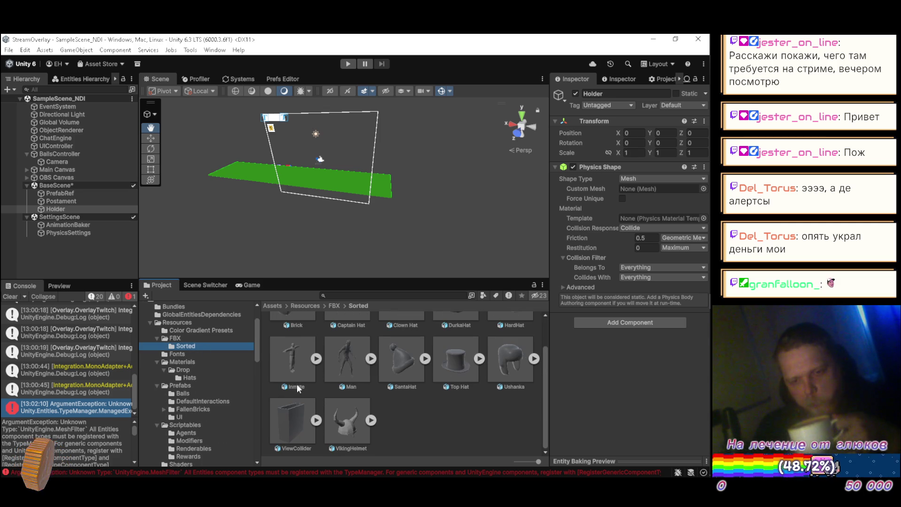
left_click(316, 420)
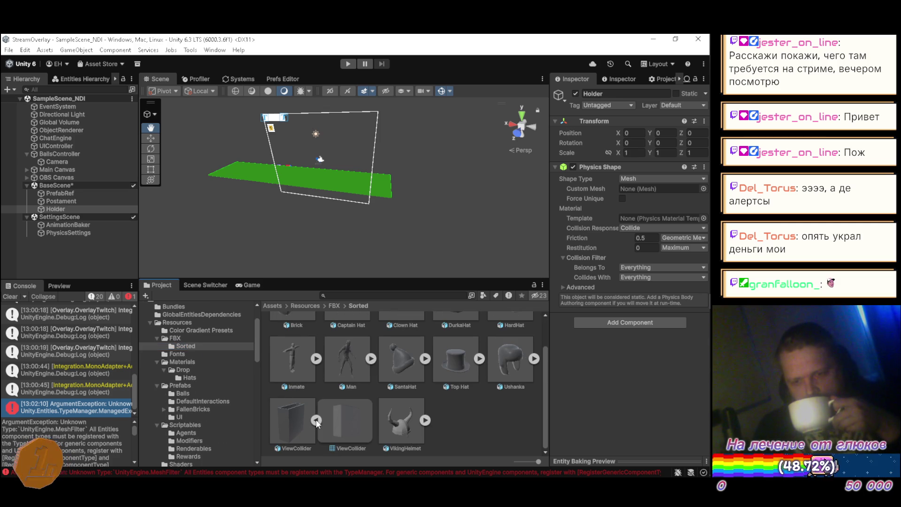
left_click_drag(347, 422, 646, 190)
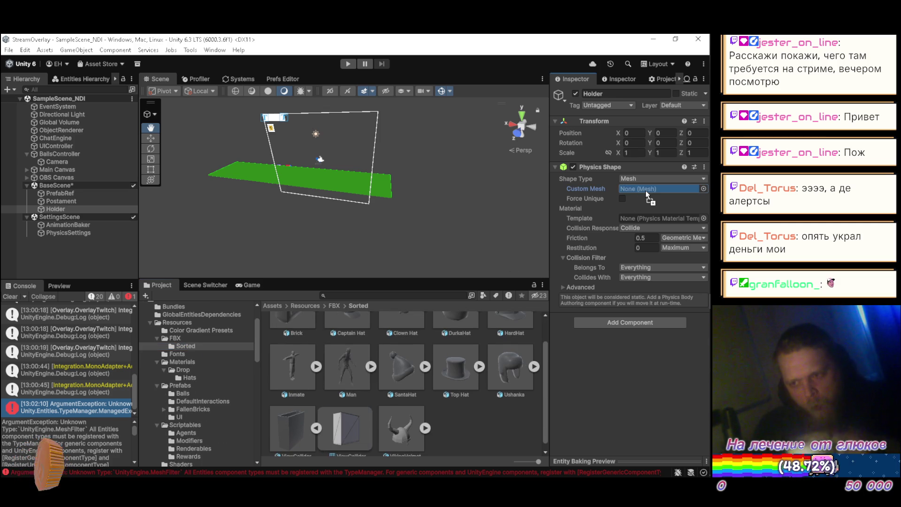
left_click_drag(512, 198, 387, 142)
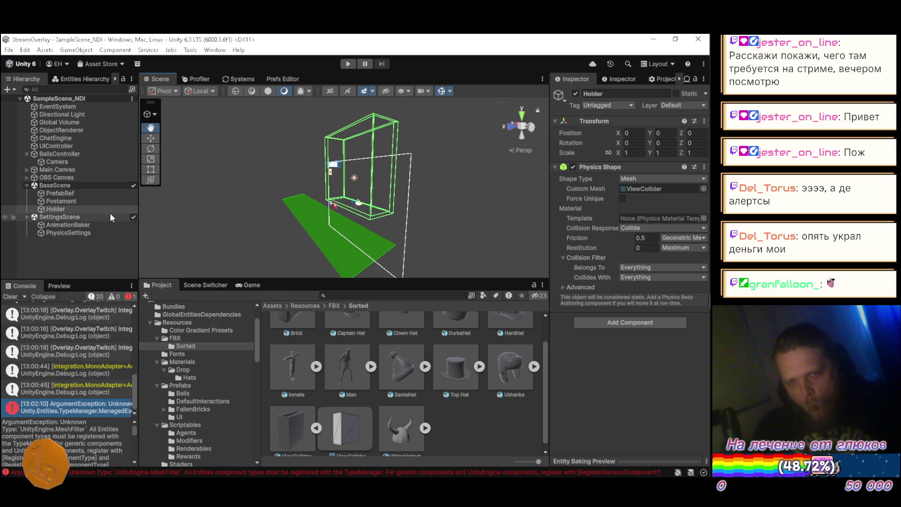
Step: Set Holder's Transform Position Z to 5
left_click(86, 201)
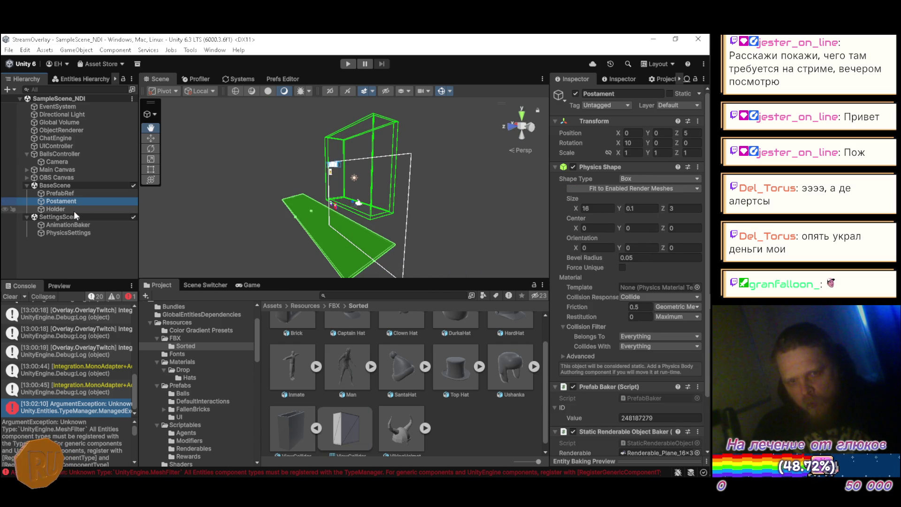
left_click(74, 210)
left_click(698, 134)
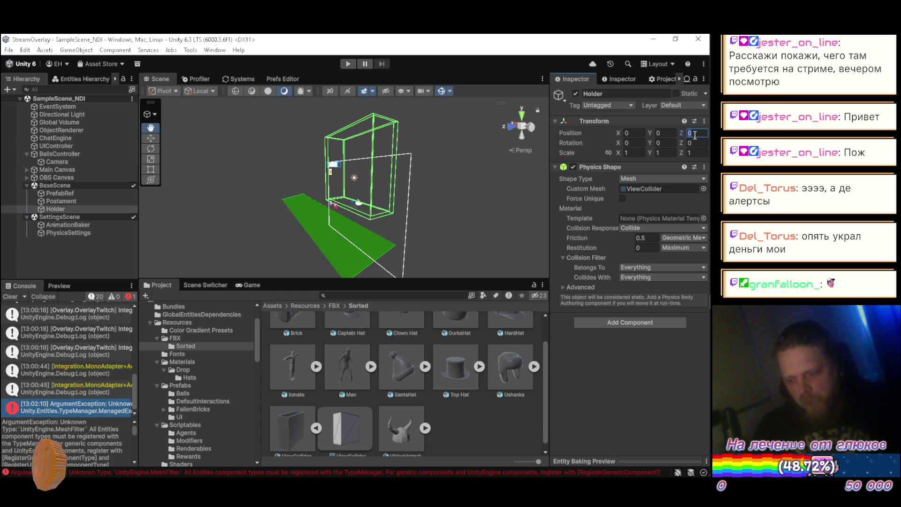
type("5")
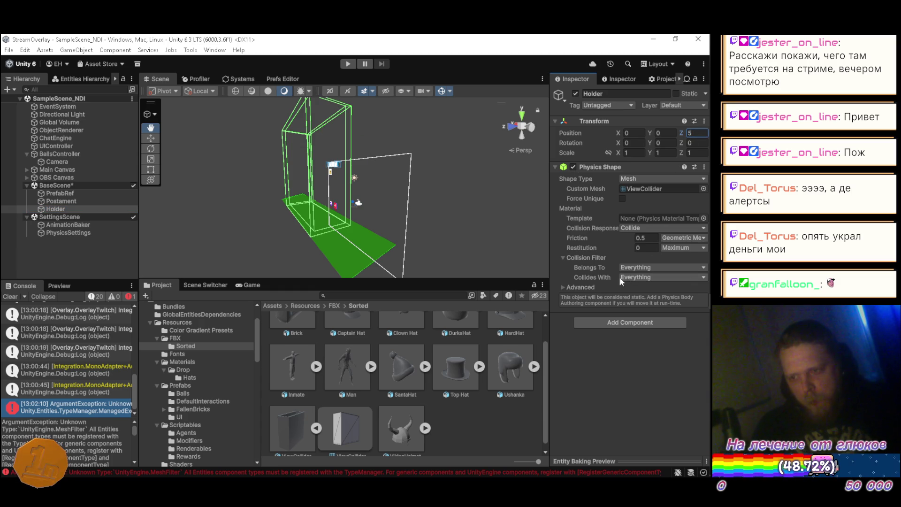
mouse_move(383, 201)
left_mouse_down()
mouse_move(305, 203)
mouse_move(344, 205)
left_mouse_up()
scroll(330, 202, "down", 3)
Step: Rotate Holder 180° around X and set its Position Y to 8
left_click(635, 143)
type("180")
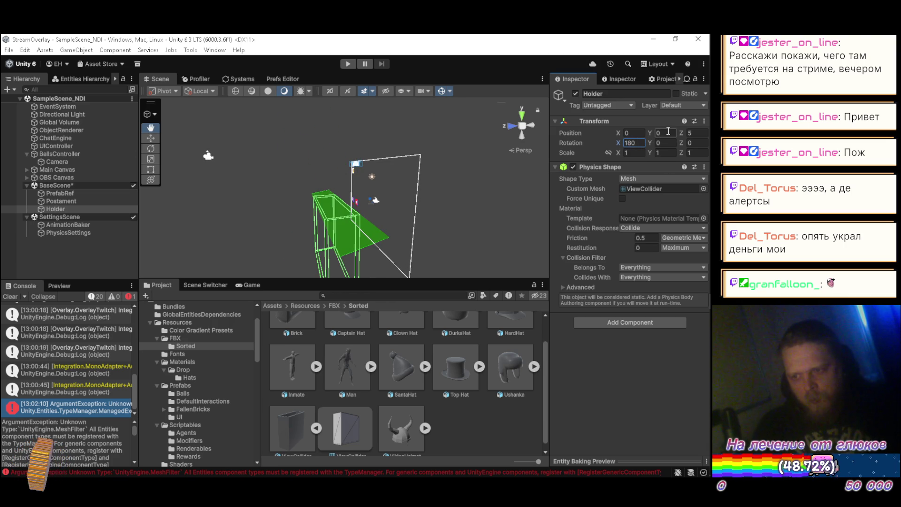
left_click_drag(651, 134, 693, 129)
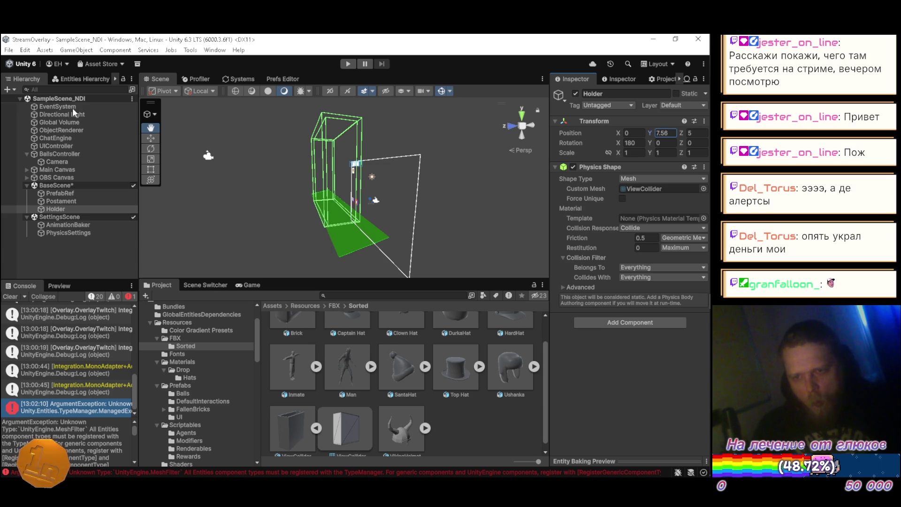
mouse_move(248, 154)
left_mouse_down()
mouse_move(260, 154)
mouse_move(161, 105)
mouse_move(463, 190)
mouse_move(461, 183)
mouse_move(442, 207)
left_mouse_up()
left_click(665, 133)
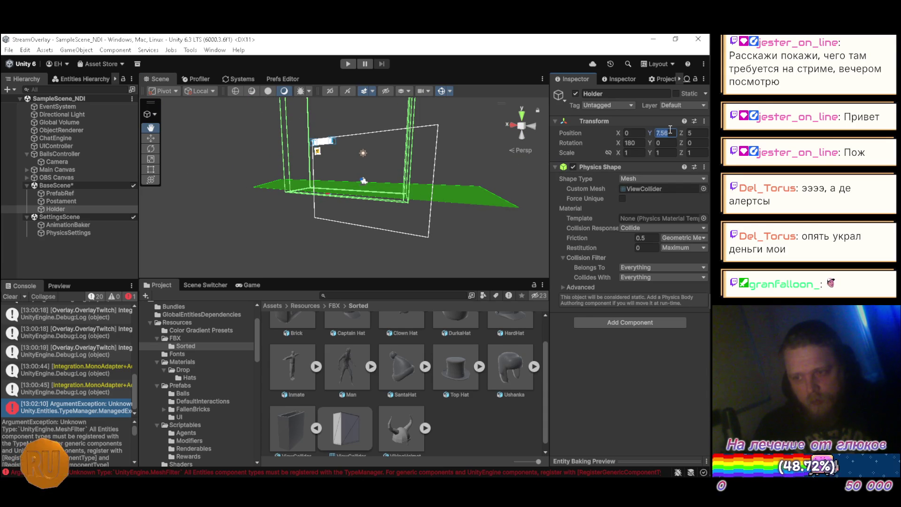
type("8")
mouse_move(328, 179)
left_mouse_down()
mouse_move(304, 185)
mouse_move(439, 236)
left_mouse_up()
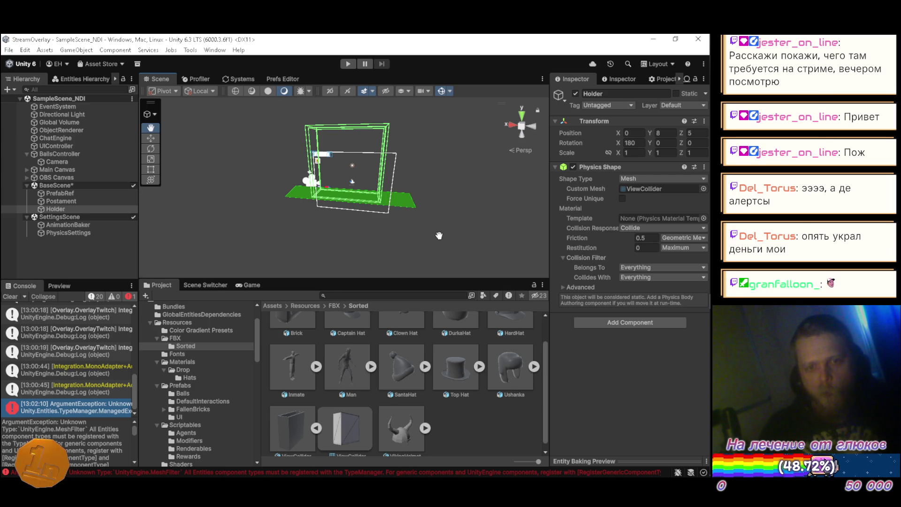
mouse_move(286, 204)
left_mouse_down()
mouse_move(359, 207)
mouse_move(479, 136)
mouse_move(485, 193)
mouse_move(485, 142)
mouse_move(516, 155)
mouse_move(545, 187)
left_mouse_up()
Step: Set Holder's collision filter to belong to 2: Environment and collide only with 0: Avatar
left_click(633, 267)
left_click(620, 98)
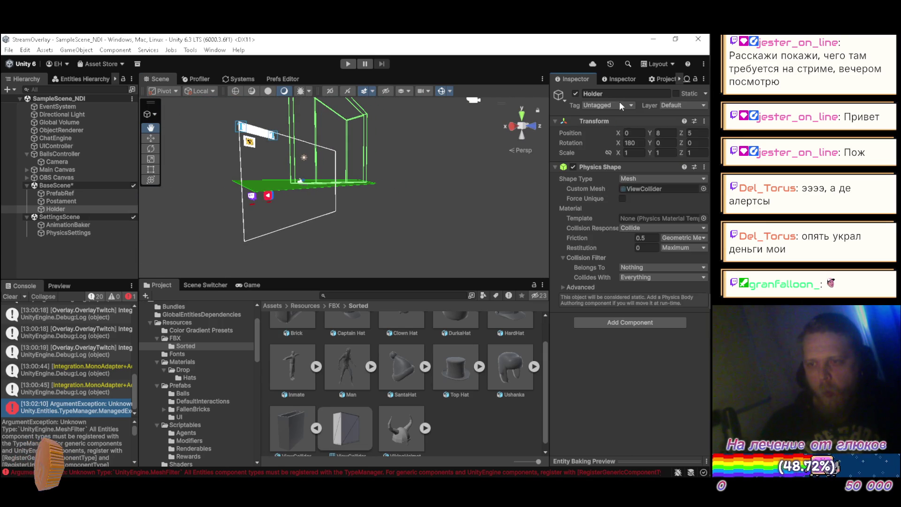
left_click(629, 264)
left_click(615, 143)
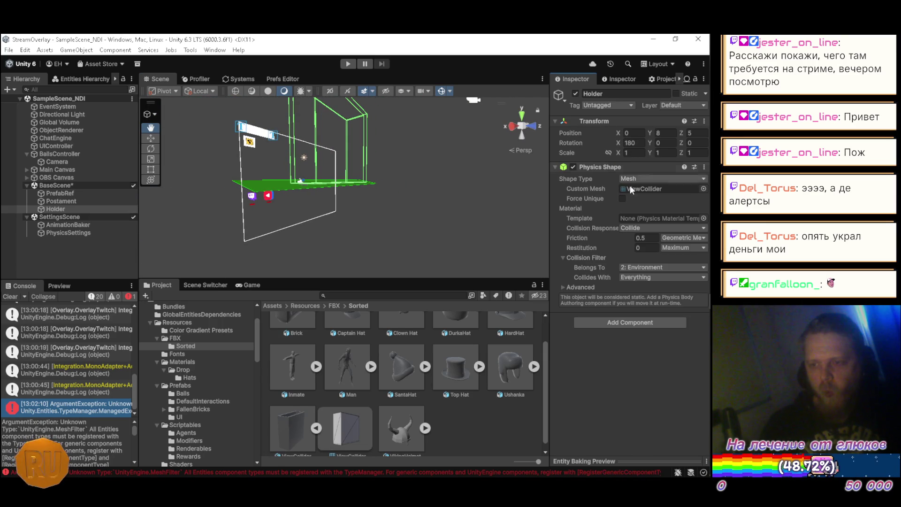
left_click(635, 276)
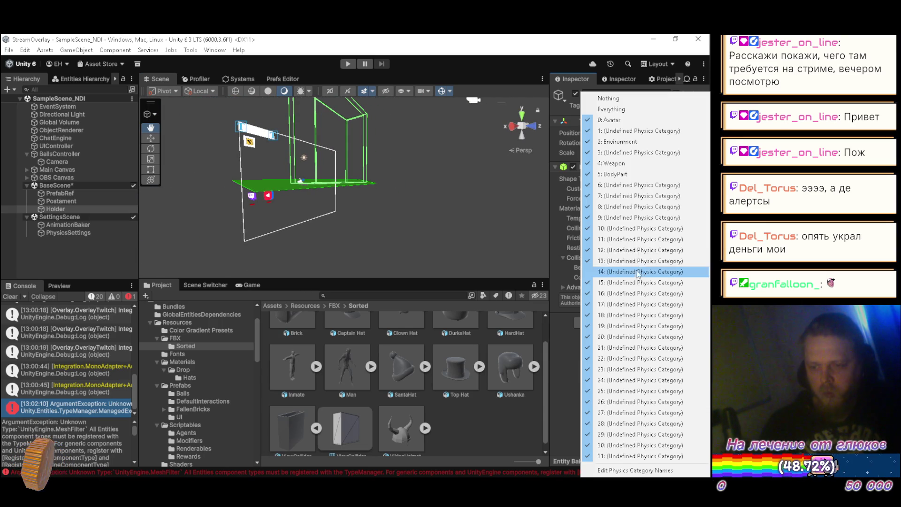
left_click(632, 99)
left_click(630, 278)
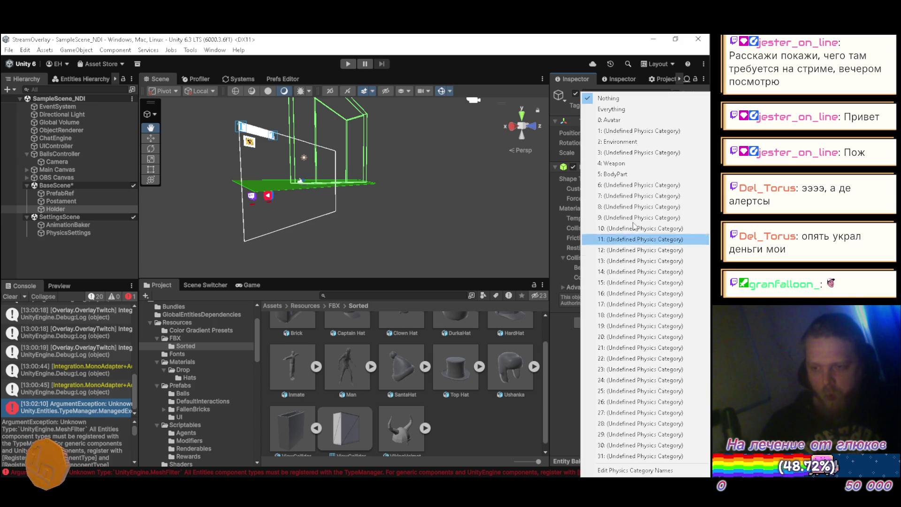
left_click(620, 122)
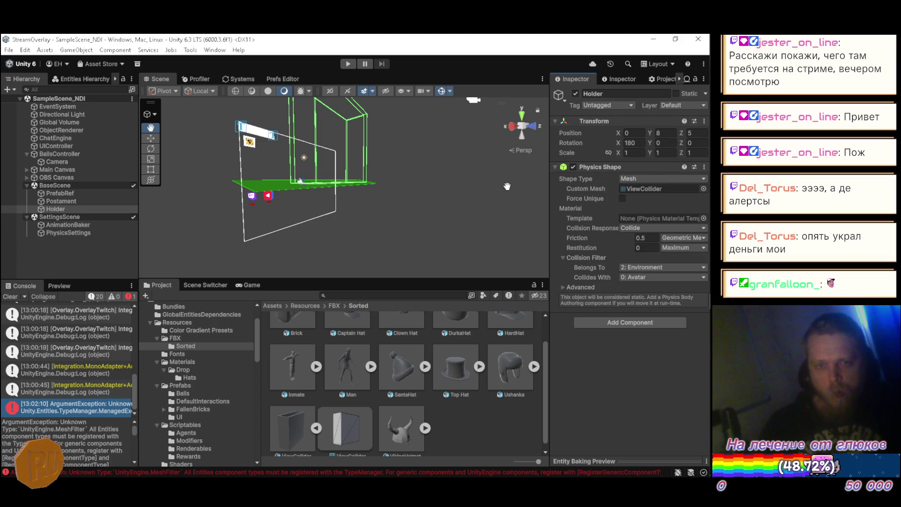
Step: Give Postament the same filter (Environment, collides with Avatar) and clear the Console
left_click(103, 201)
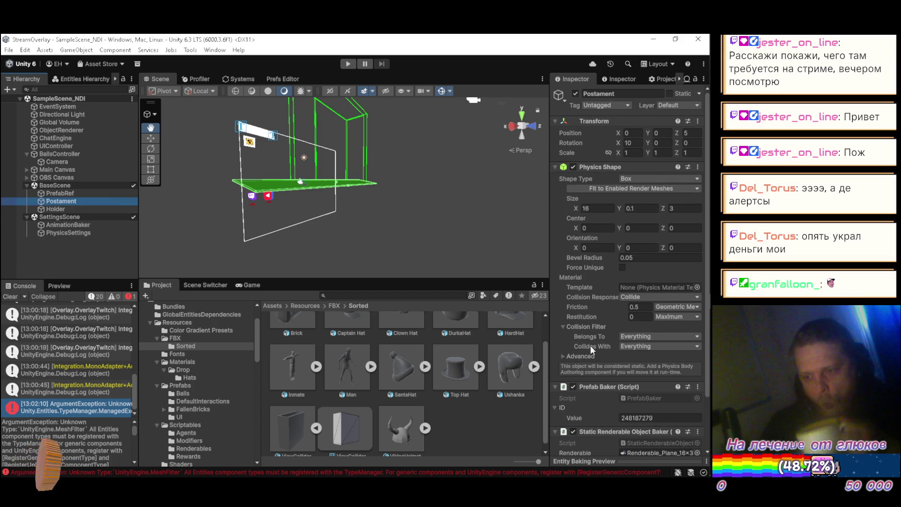
left_click(628, 337)
left_click(620, 98)
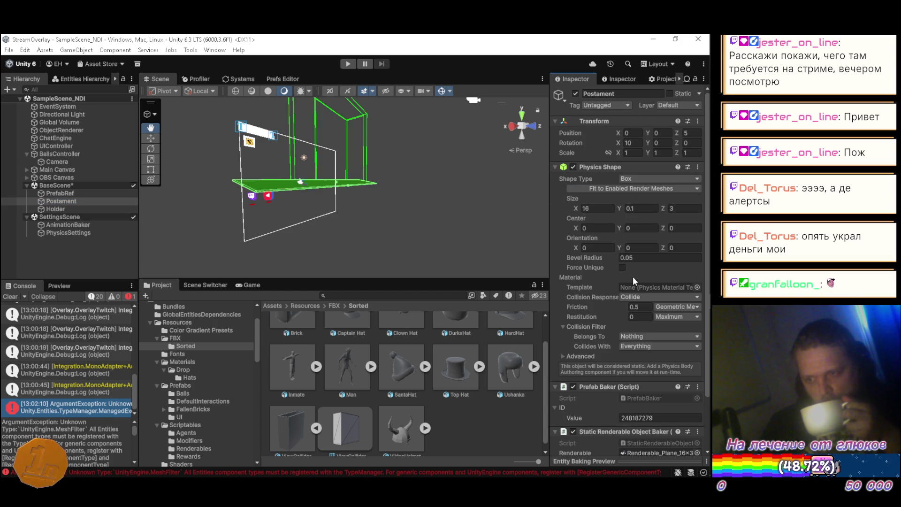
left_click(627, 336)
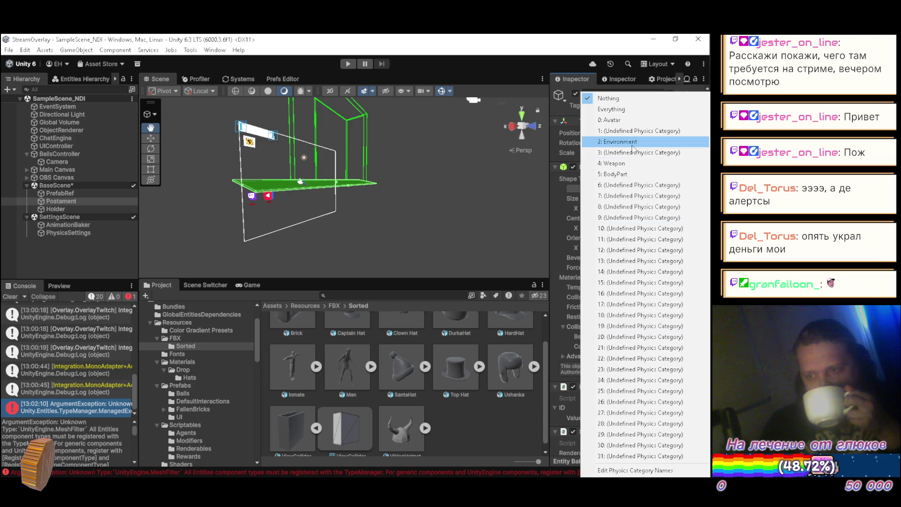
left_click(620, 139)
left_click(634, 344)
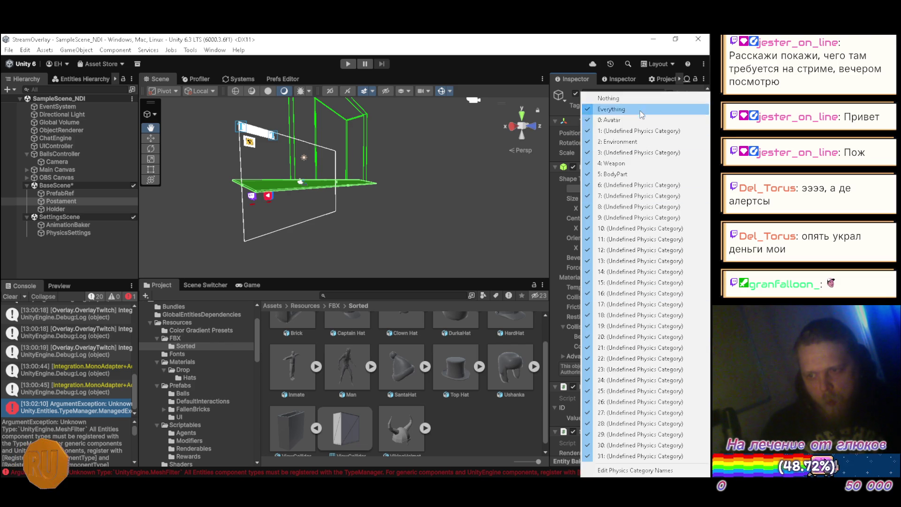
left_click(638, 101)
left_click(648, 345)
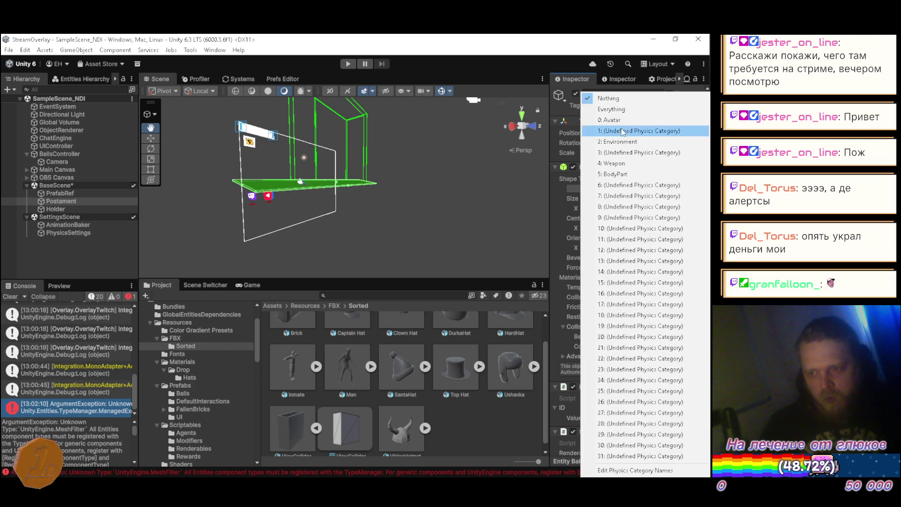
left_click(620, 123)
left_click(10, 296)
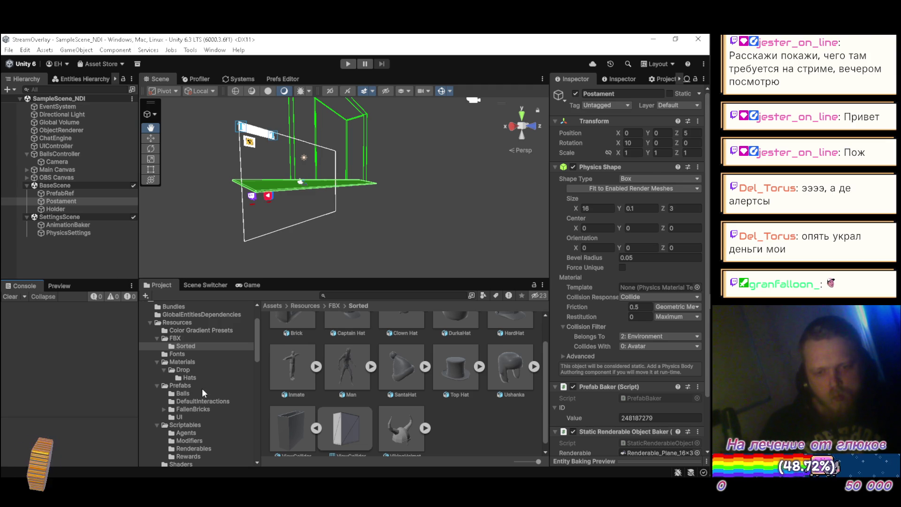
Step: Queue Apathy's 'Bloc Party' to play next in YouTube Music, then return to Unity
key("alt+Tab")
left_click(323, 91)
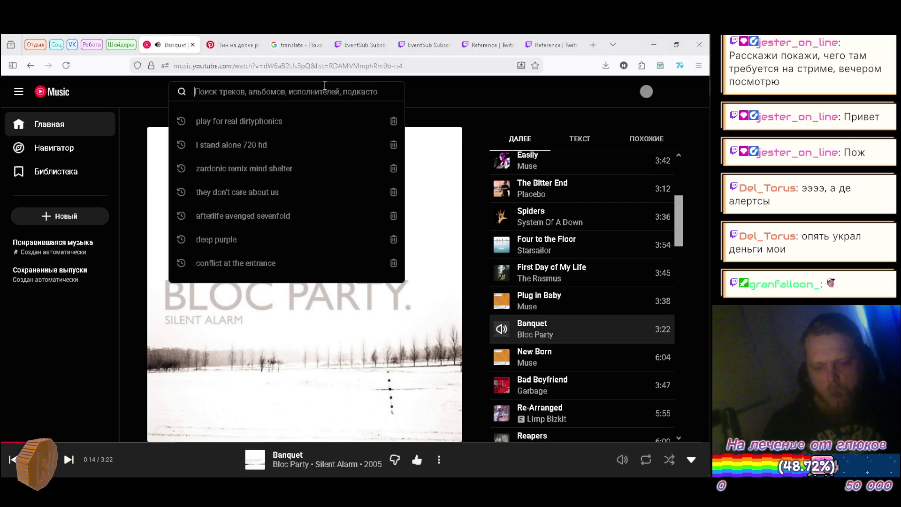
type("apa")
key("Down")
key("Return")
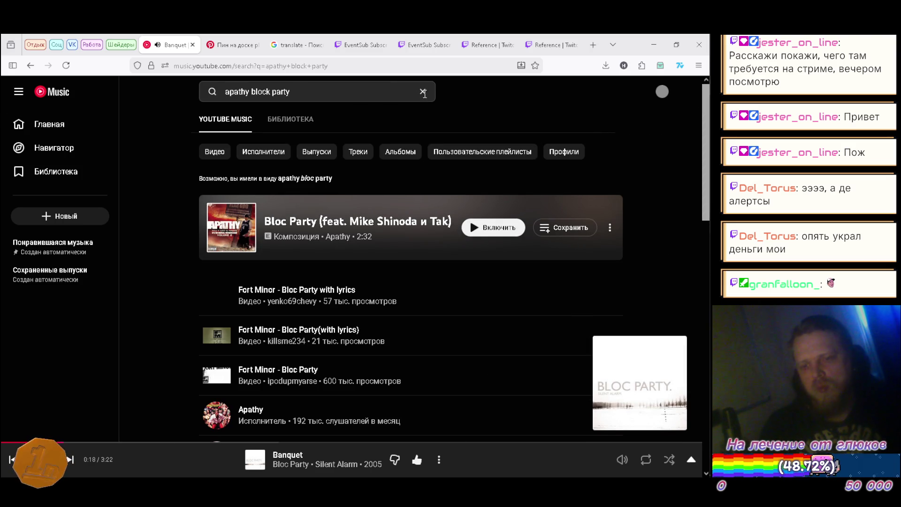
left_click(609, 228)
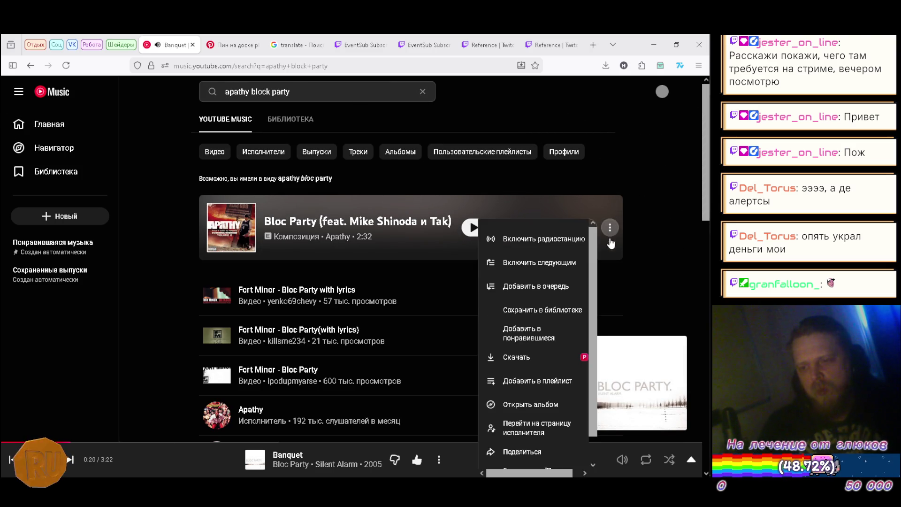
left_click(572, 264)
left_click(419, 92)
left_click(480, 111)
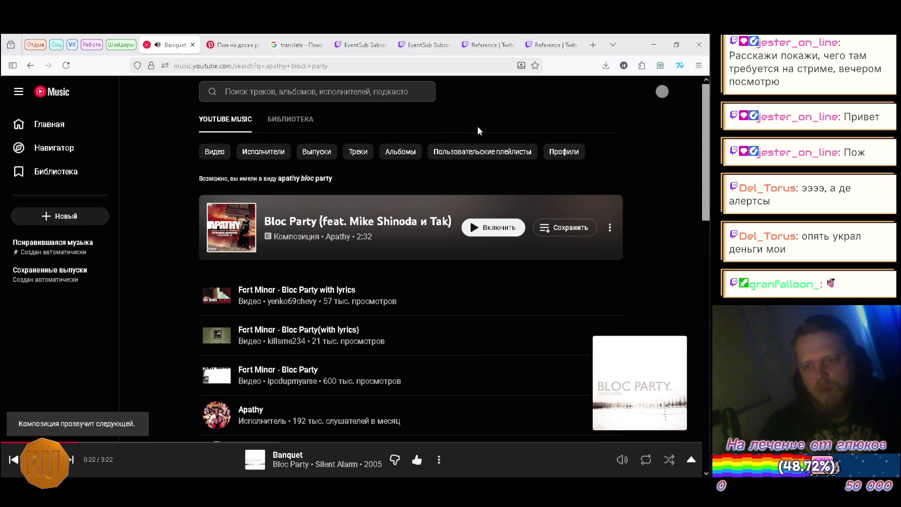
left_click(501, 472)
key("alt+Tab")
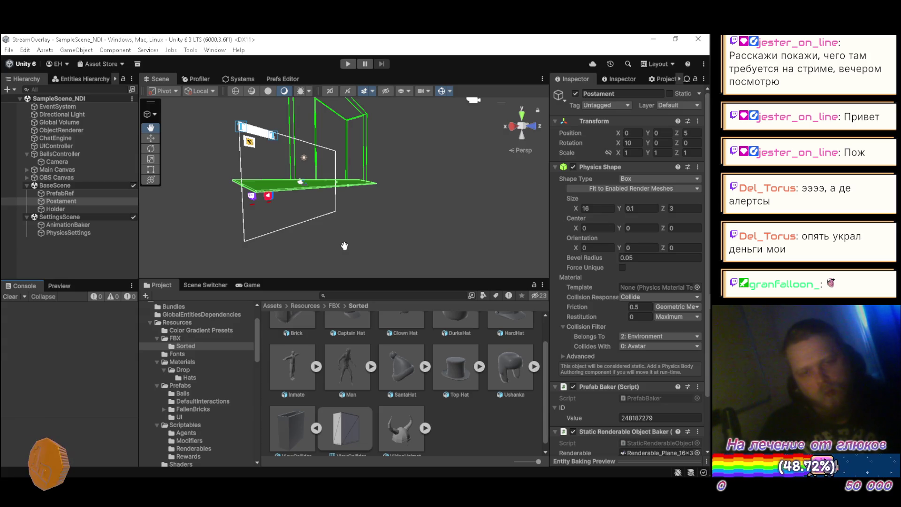
Step: Show the Assets/Resources/Prefabs/Balls folder with its Participant prefab in the Project window
key("XF86AudioNext")
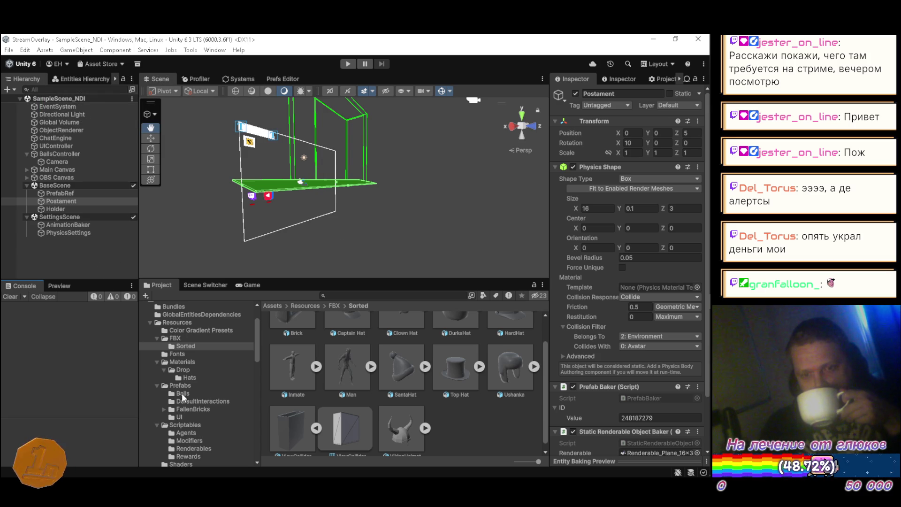
mouse_move(258, 339)
left_mouse_down()
mouse_move(258, 351)
mouse_move(65, 203)
mouse_move(65, 216)
left_mouse_up()
left_click(207, 337)
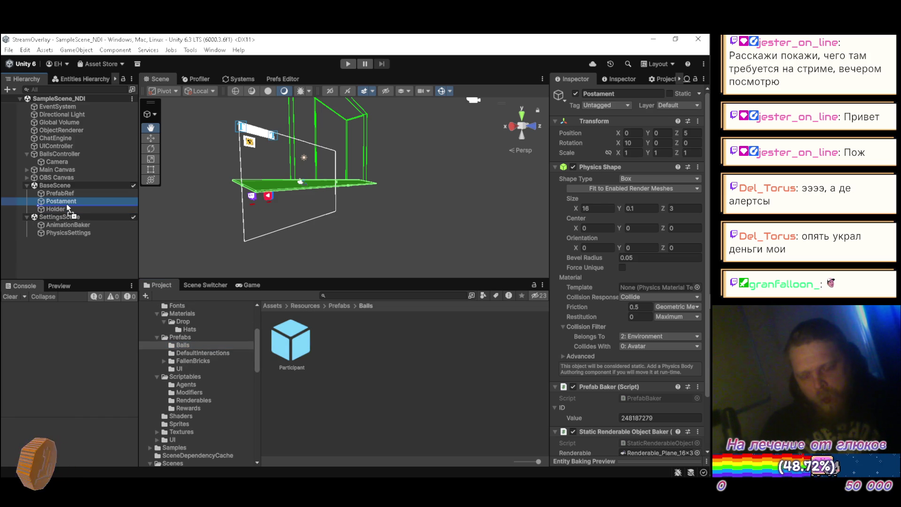
Step: Drop a Participant prefab instance into BaseScene and position it at 0, 5, 5
left_click_drag(64, 215, 63, 211)
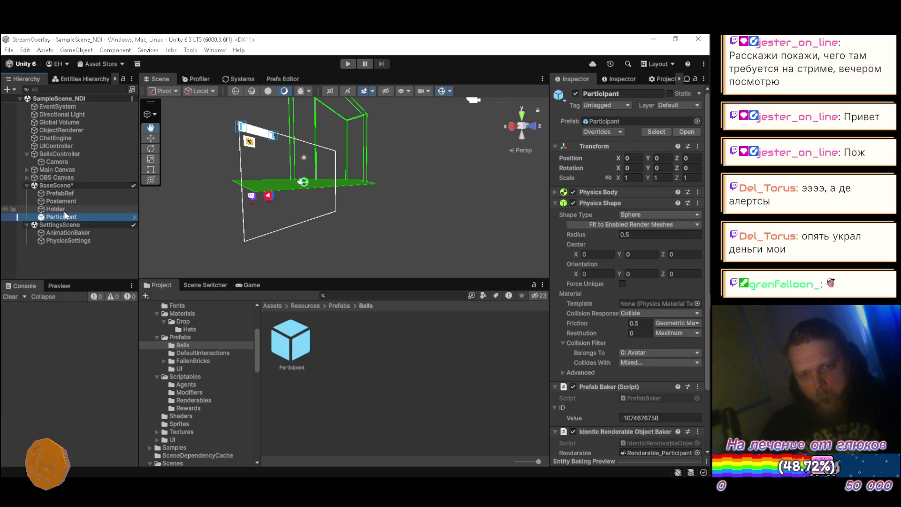
mouse_move(295, 226)
left_mouse_down()
mouse_move(388, 175)
mouse_move(352, 222)
left_mouse_up()
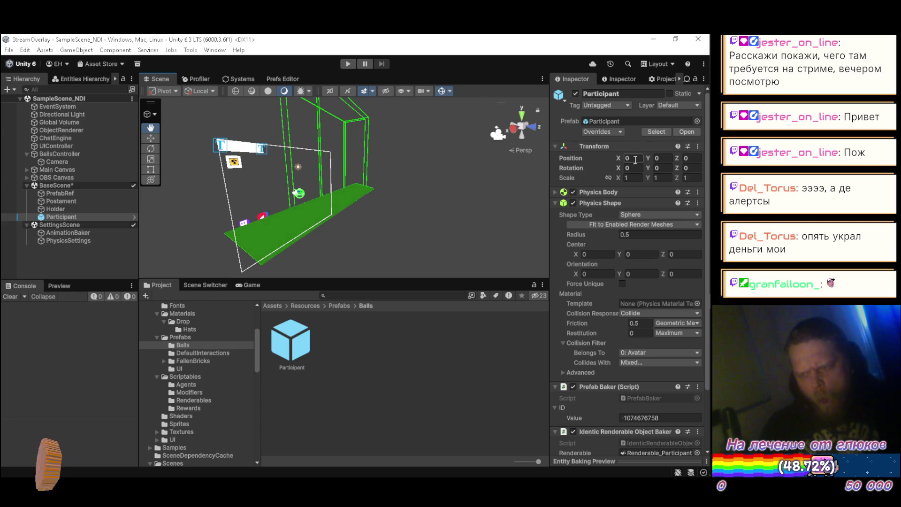
left_click(696, 160)
type("5")
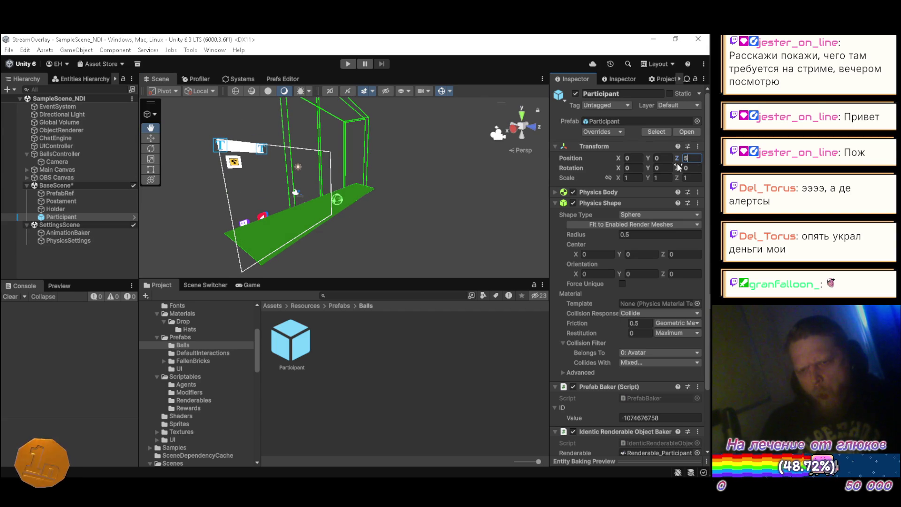
mouse_move(357, 198)
left_mouse_down()
mouse_move(388, 167)
mouse_move(329, 184)
mouse_move(352, 192)
left_mouse_up()
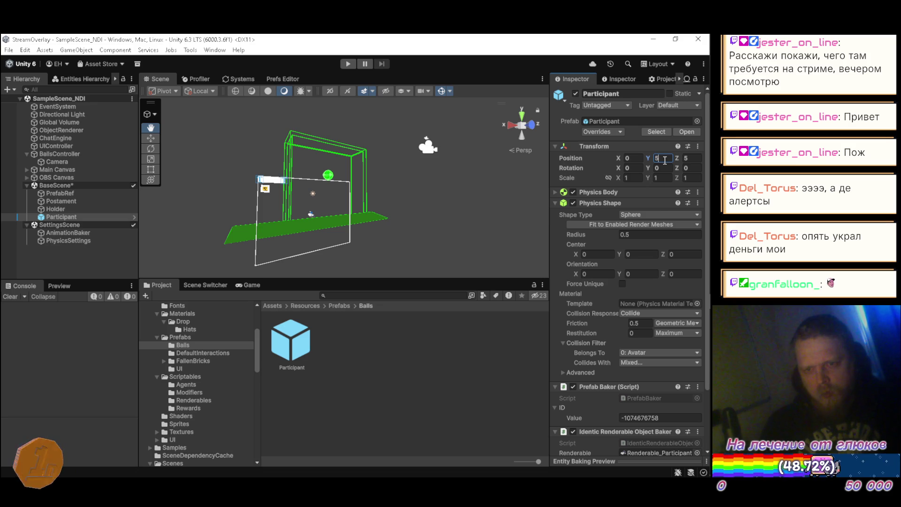
left_click_drag(329, 197, 268, 200)
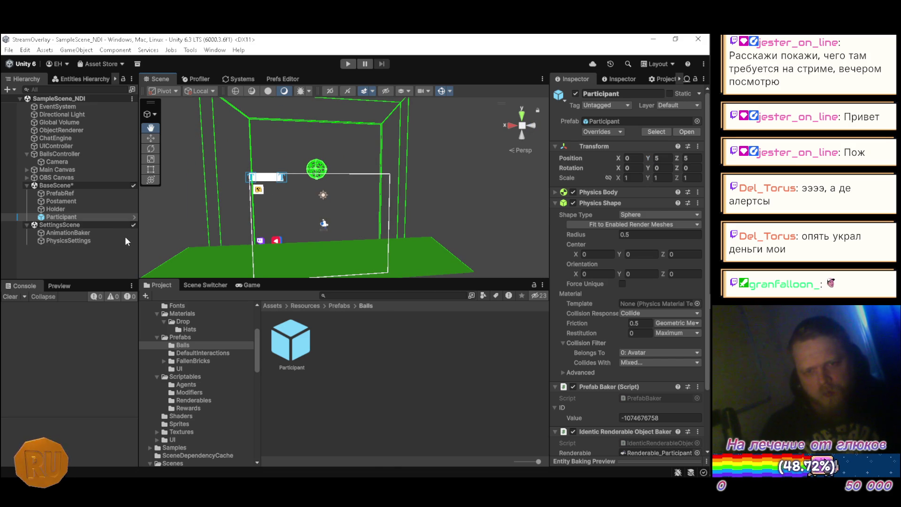
left_click(69, 219)
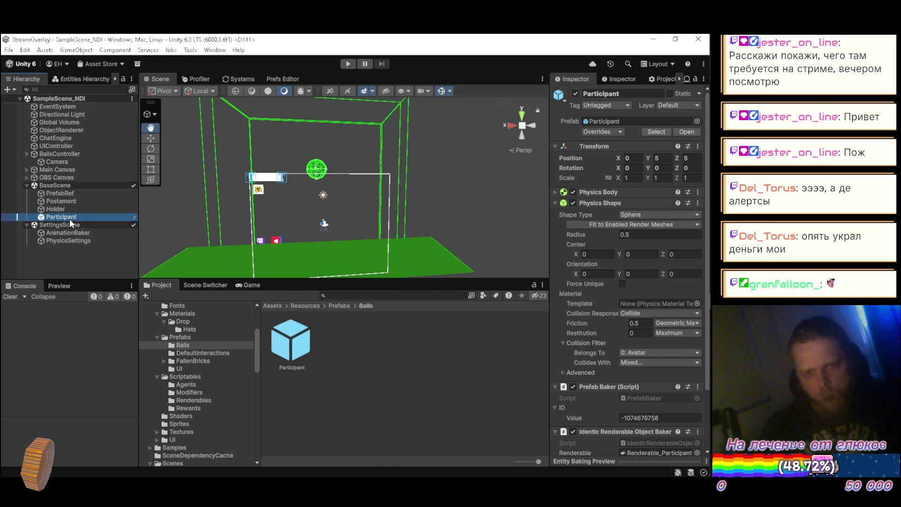
Step: Duplicate the Participant ball and slide one copy left along X
key("ctrl+d")
key("ctrl+d")
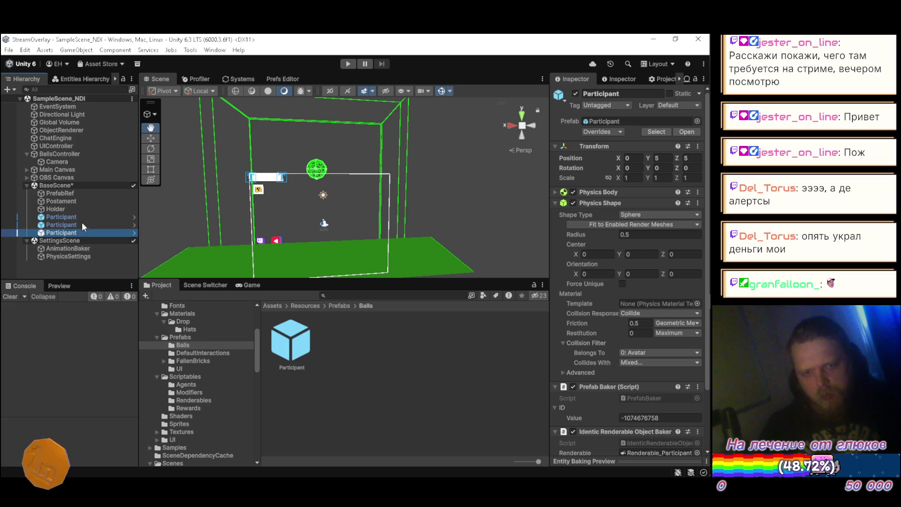
key("ctrl+d")
left_click(81, 224)
key("w")
left_click_drag(289, 174, 245, 169)
Step: Slide the third ball sideways along X, clear the selection, and turn off Gizmos
left_click(91, 232)
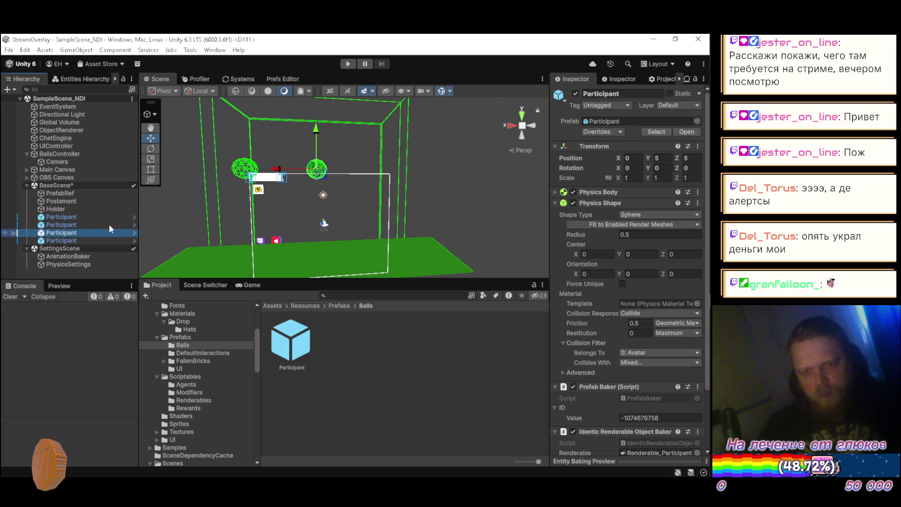
mouse_move(298, 176)
left_mouse_down()
mouse_move(262, 176)
mouse_move(330, 183)
left_mouse_up()
left_click(63, 241)
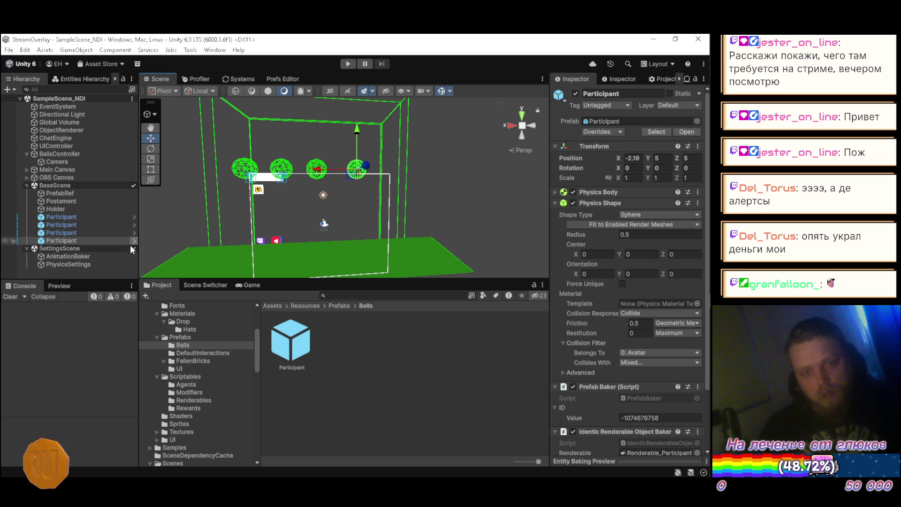
left_click(95, 274)
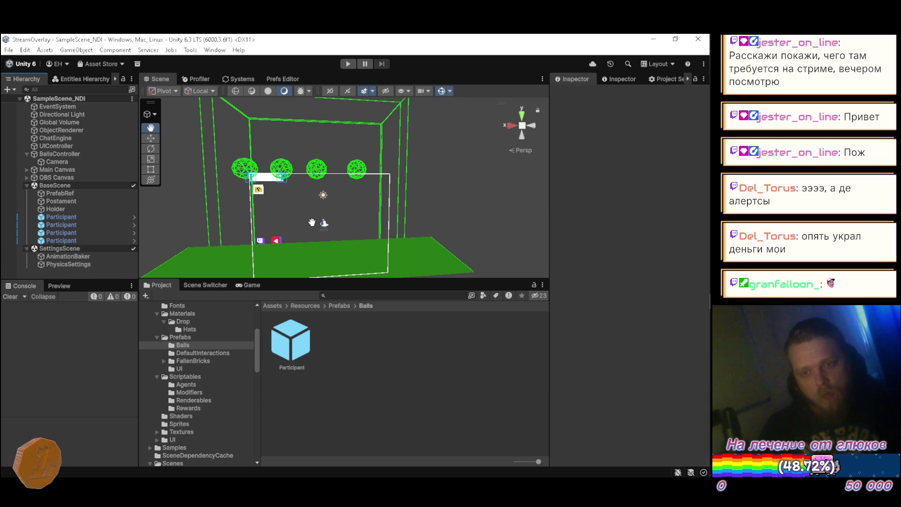
left_click(442, 91)
Step: Run the scene and watch the four balls land on the platform with Gizmos back on
left_click(347, 64)
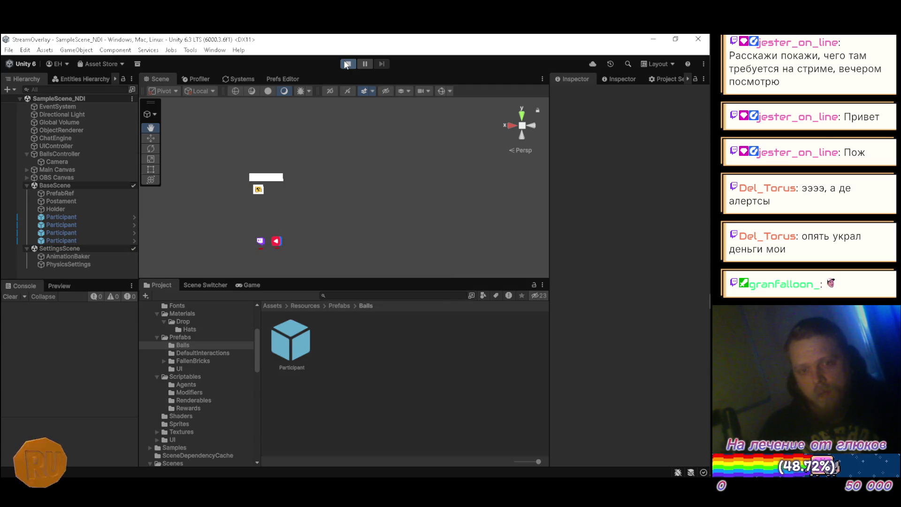
mouse_move(374, 155)
left_mouse_down()
mouse_move(343, 201)
mouse_move(372, 254)
mouse_move(402, 251)
left_mouse_up()
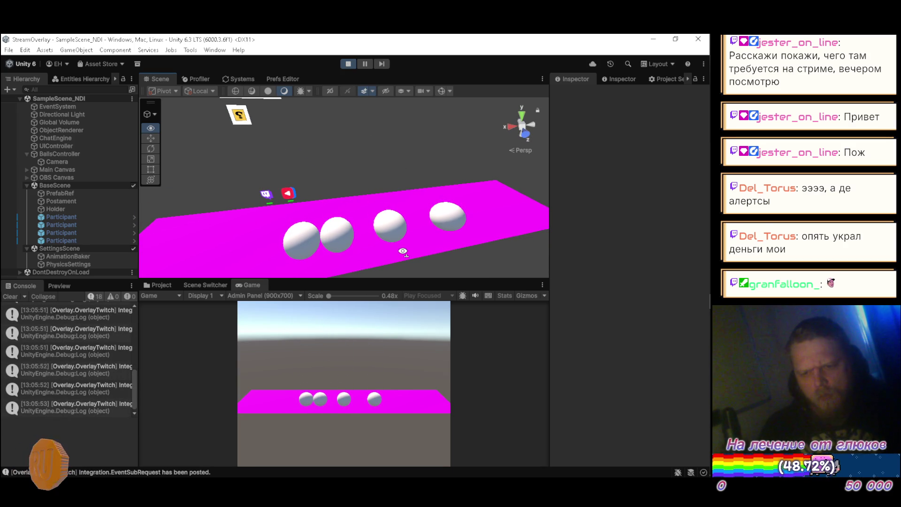
left_click(441, 91)
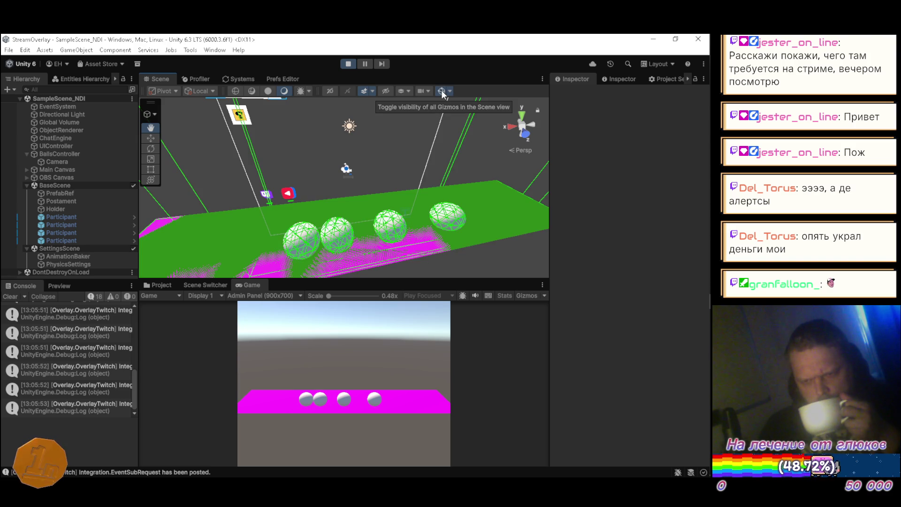
mouse_move(382, 177)
left_mouse_down()
mouse_move(268, 195)
mouse_move(287, 160)
mouse_move(242, 226)
left_mouse_up()
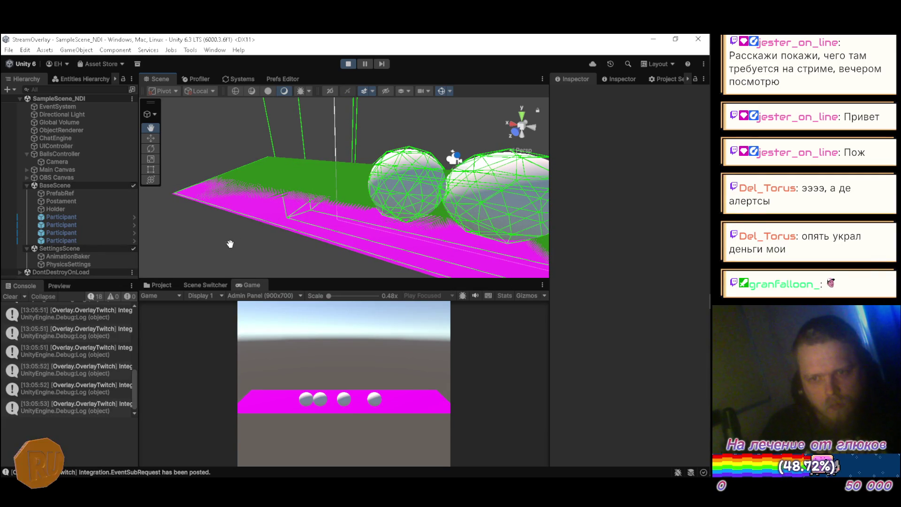
left_click(160, 285)
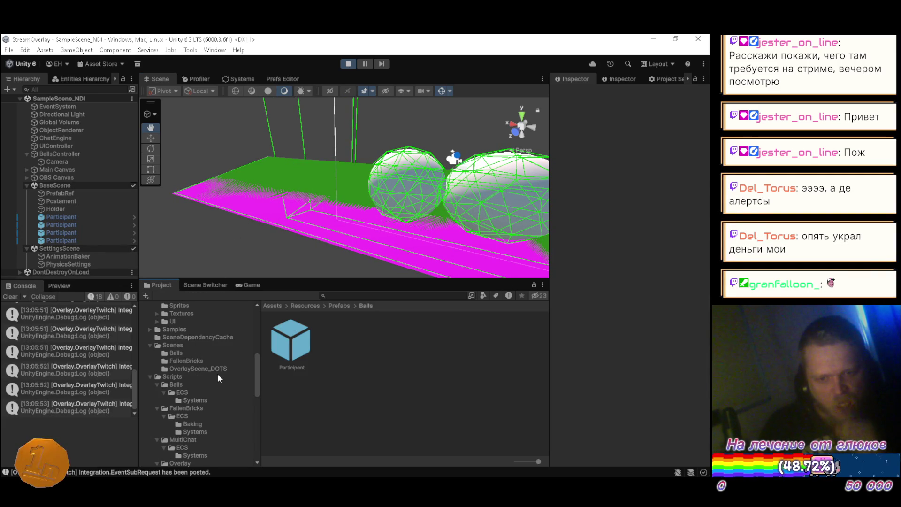
Step: Uncheck Debug Show on the Renderable_Plane_16x3 asset in Rendering/Resources/Objects/Misc
scroll(222, 371, "down", 10)
scroll(222, 378, "down", 6)
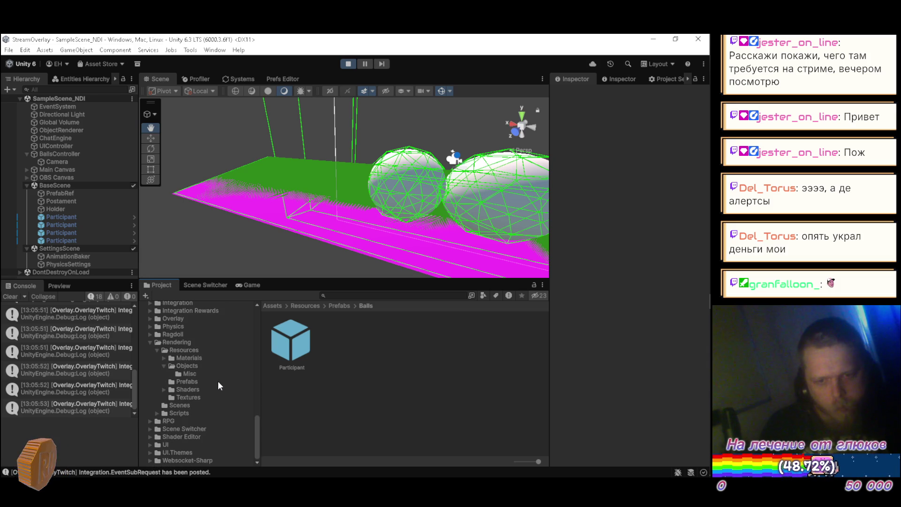
left_click(203, 376)
scroll(411, 408, "down", 2)
left_click(502, 381)
left_click(622, 154)
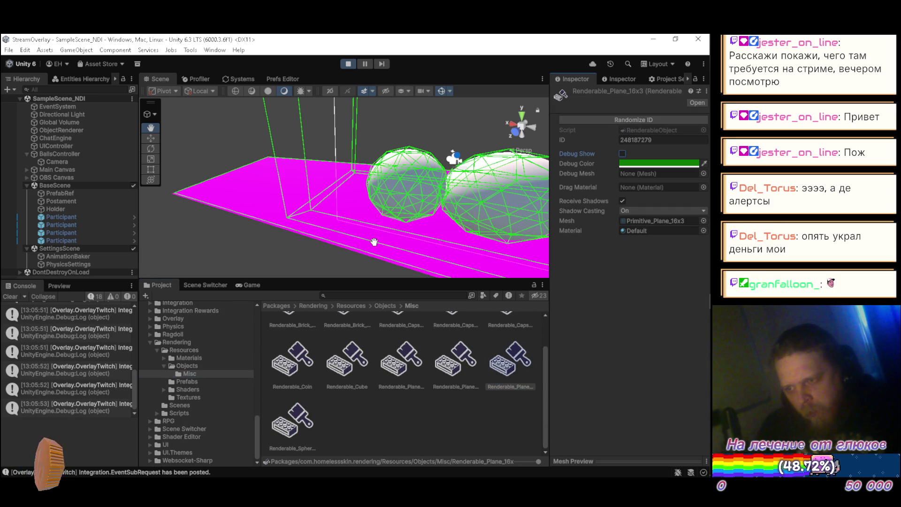
mouse_move(183, 273)
left_mouse_down()
mouse_move(386, 188)
mouse_move(312, 263)
mouse_move(334, 245)
mouse_move(358, 247)
mouse_move(348, 187)
mouse_move(365, 238)
mouse_move(369, 226)
left_mouse_up()
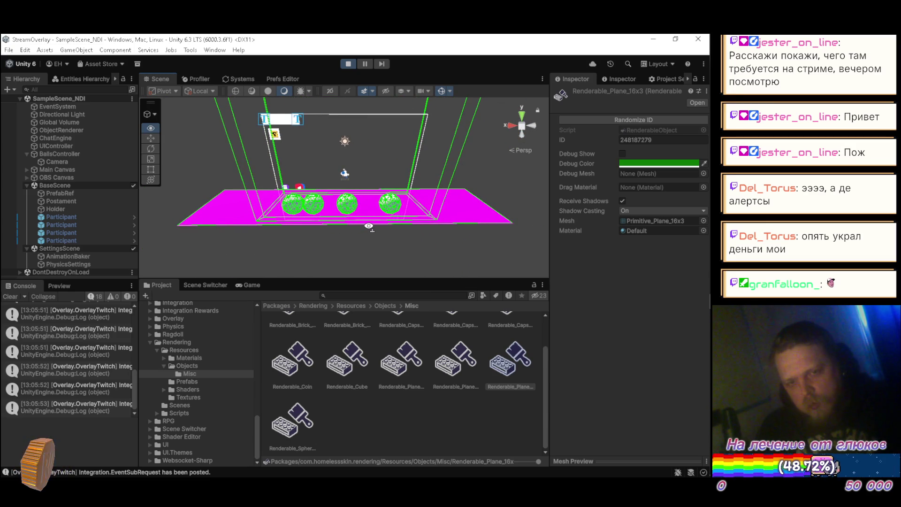
Step: Set PhysicsSettings Linear and Angular Damping to 0.95, then exit Play mode
left_click(80, 264)
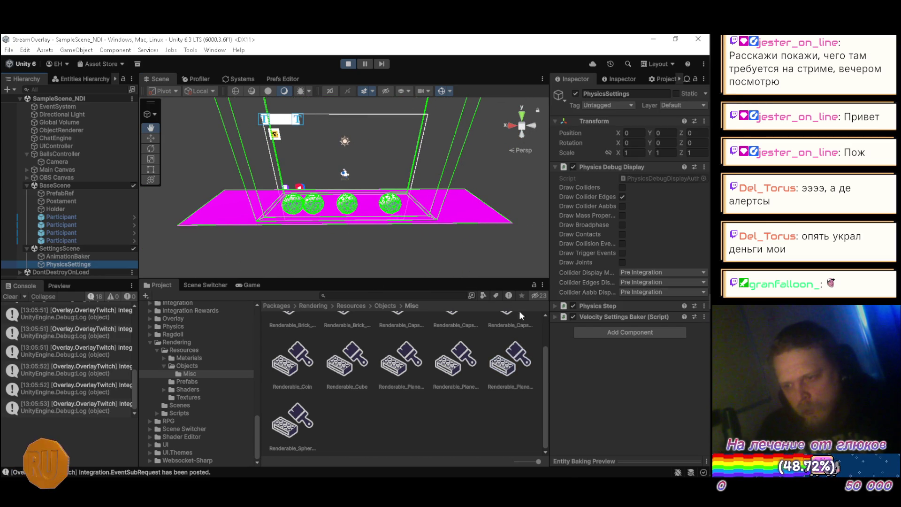
left_click(555, 317)
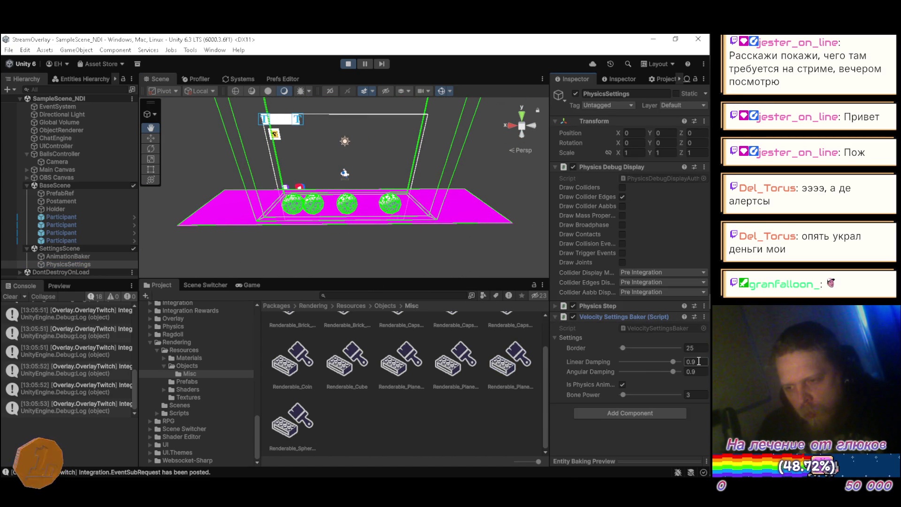
left_click(699, 360)
type("5")
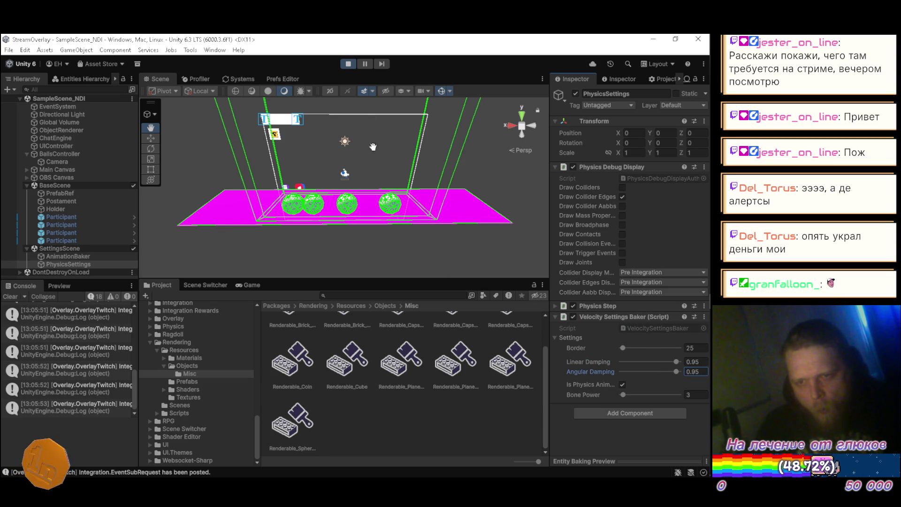
left_click(348, 64)
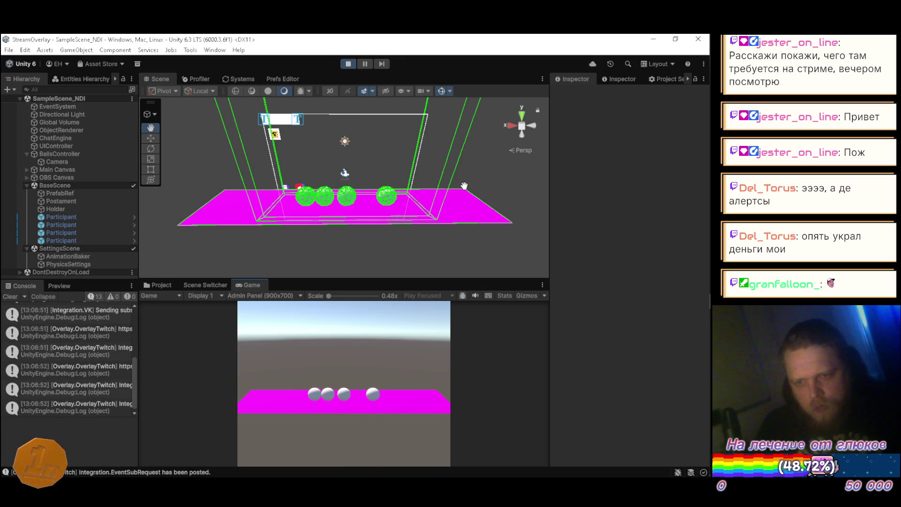
mouse_move(424, 166)
left_mouse_down()
mouse_move(339, 190)
mouse_move(355, 201)
left_mouse_up()
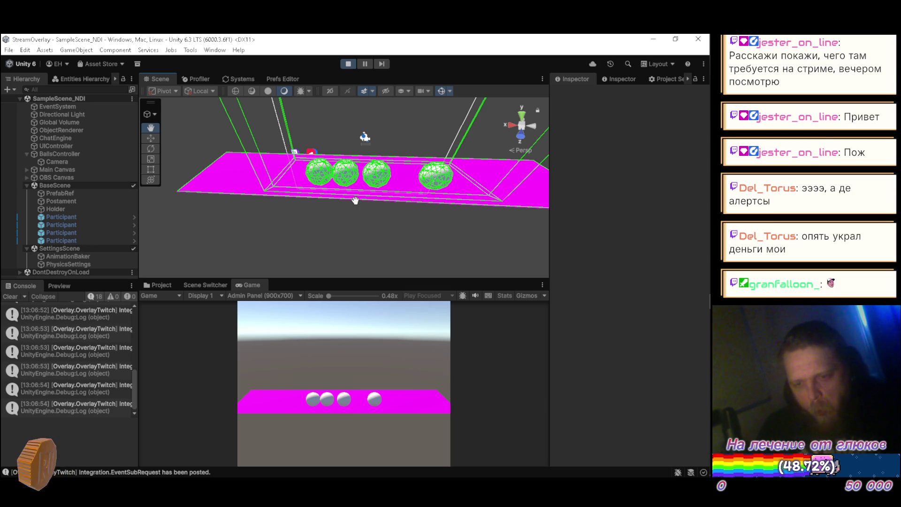
Step: Duplicate a Participant ball four times so the scene has eight
left_click(83, 238)
key("ctrl+d")
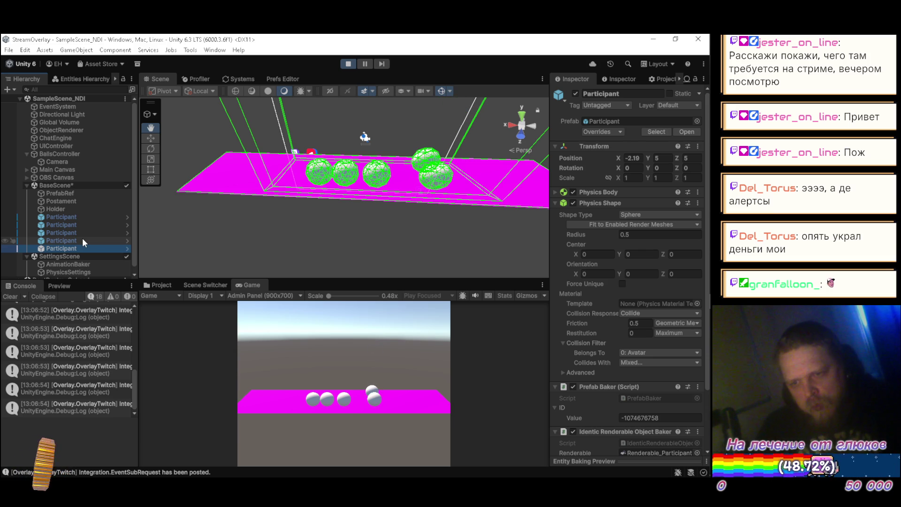
key("ctrl+d")
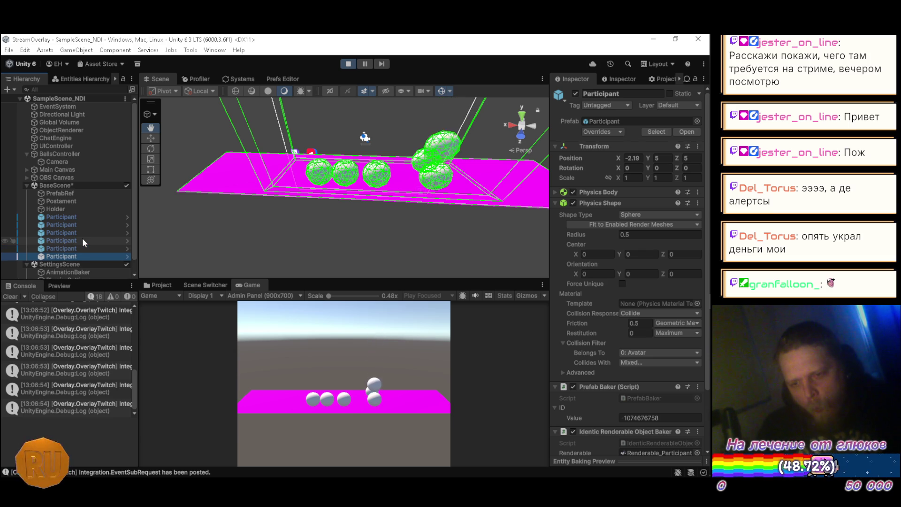
key("ctrl+d")
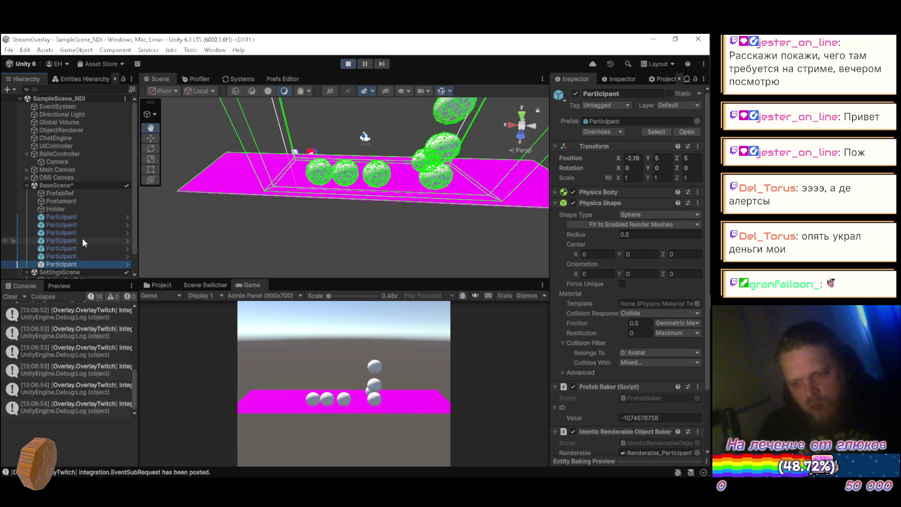
key("ctrl+d")
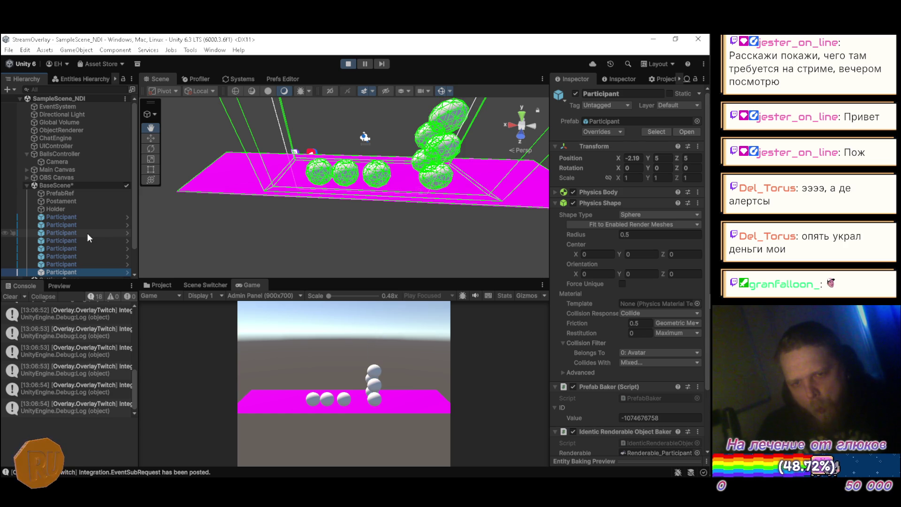
Step: Move two of the copies along X, one to 0.15, and collapse Physics Shape
left_click(76, 248)
scroll(378, 161, "down", 4)
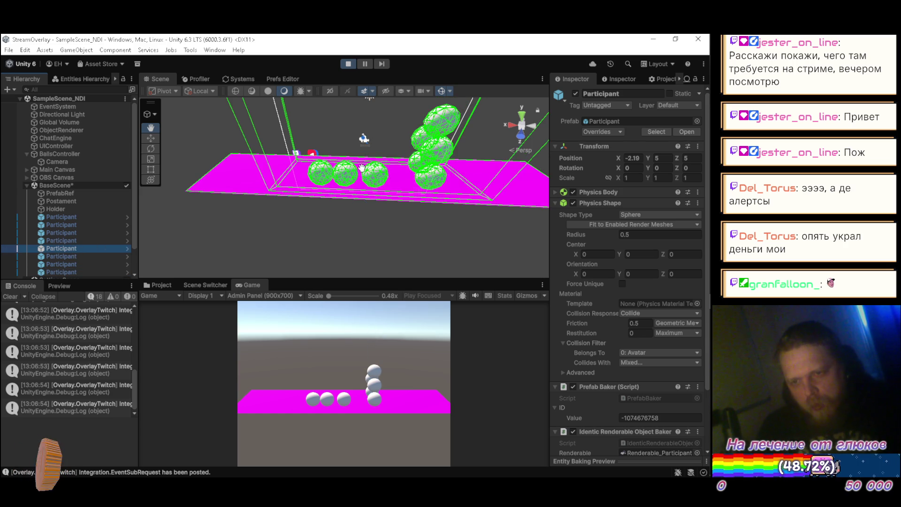
scroll(378, 162, "down", 4)
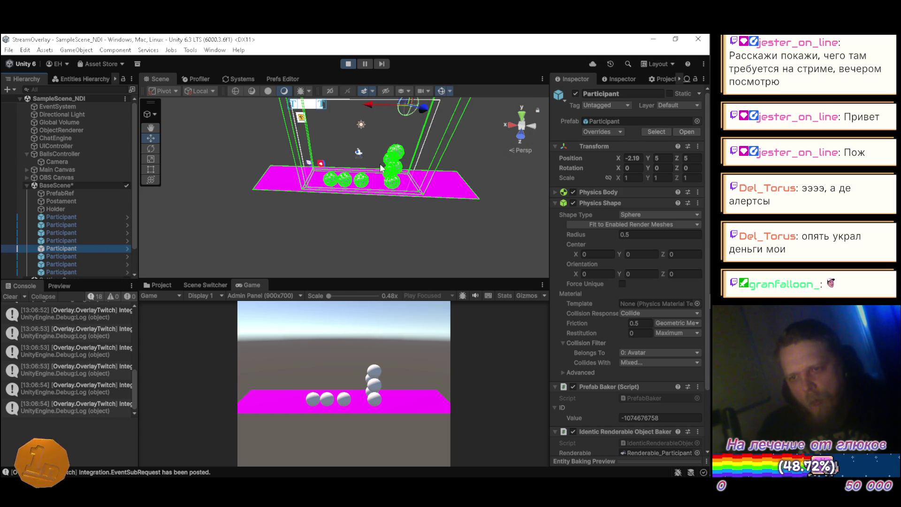
key("w")
left_click_drag(352, 122, 338, 147)
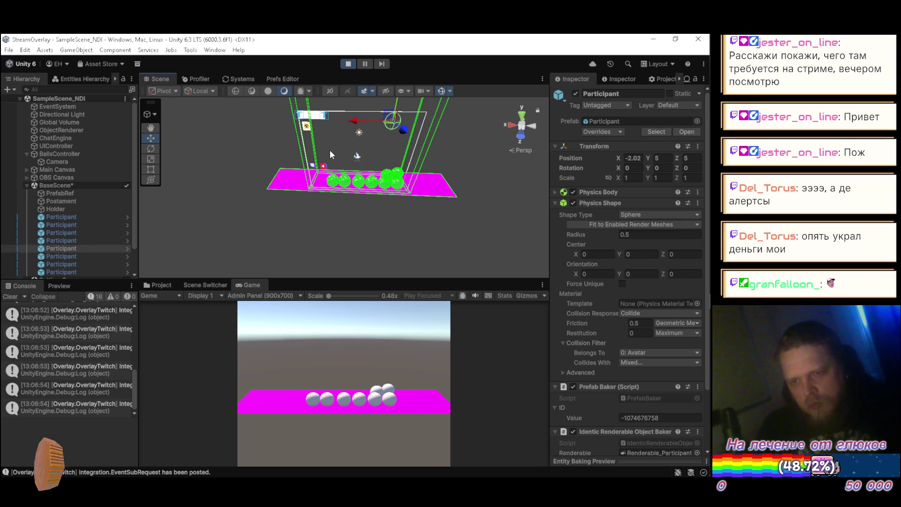
left_click(78, 258)
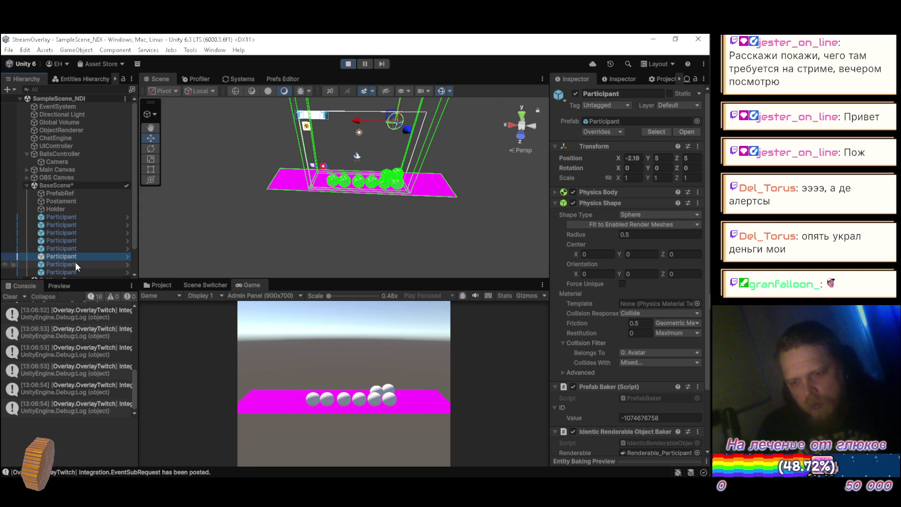
left_click_drag(355, 121, 321, 120)
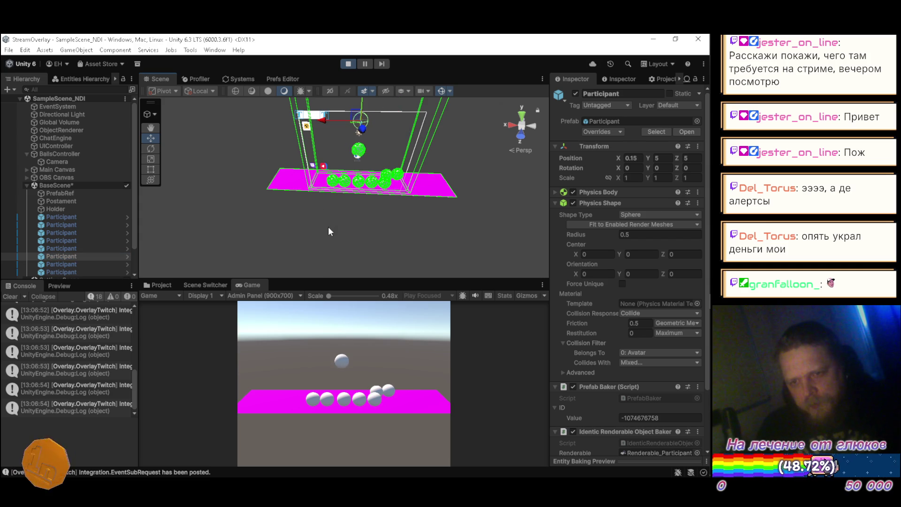
left_click(60, 264)
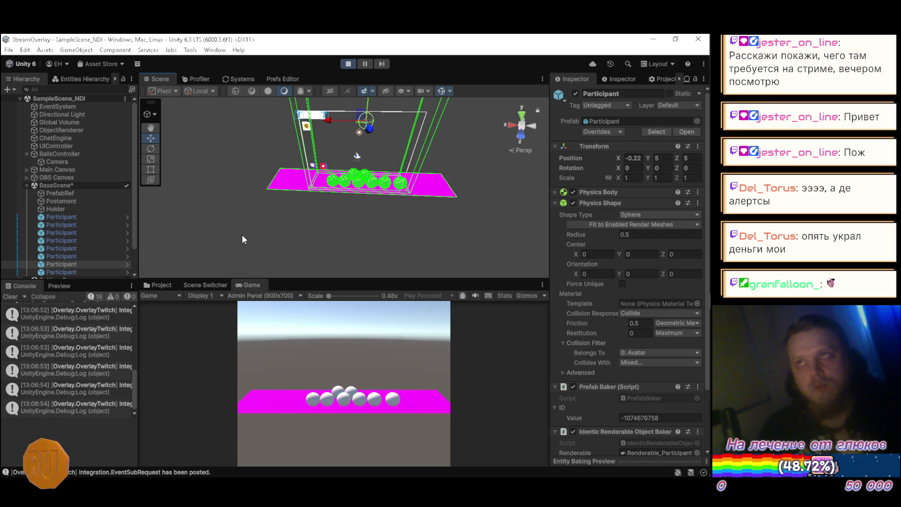
key("q")
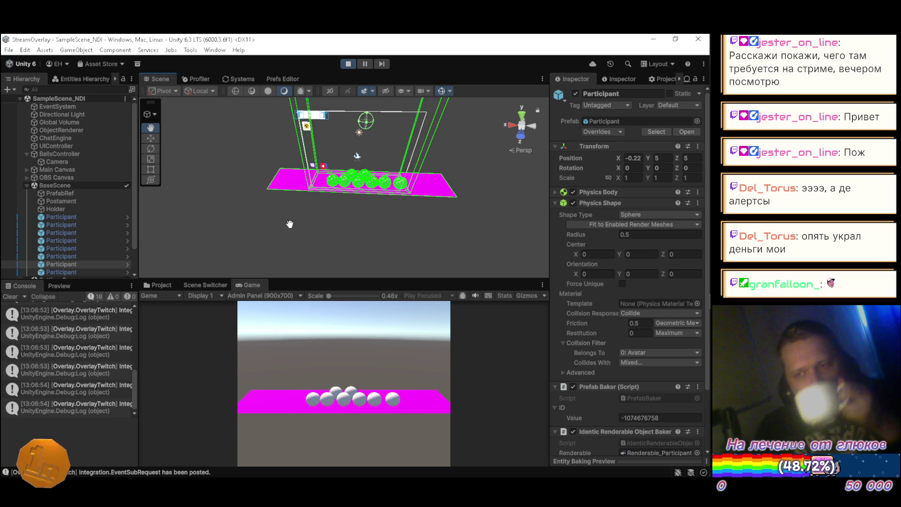
left_click(555, 203)
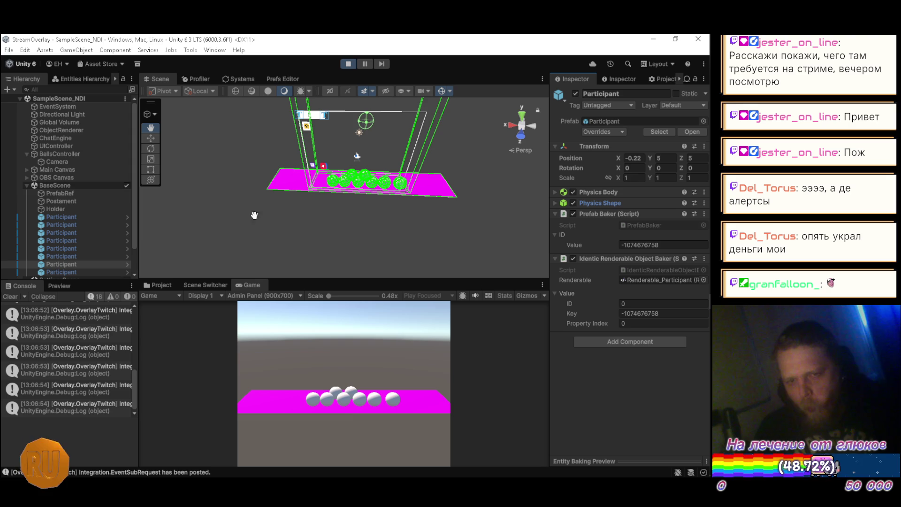
Step: Lift the Holder to Y 10.44 so the balls drop out, then stop Play mode
scroll(53, 204, "down", 3)
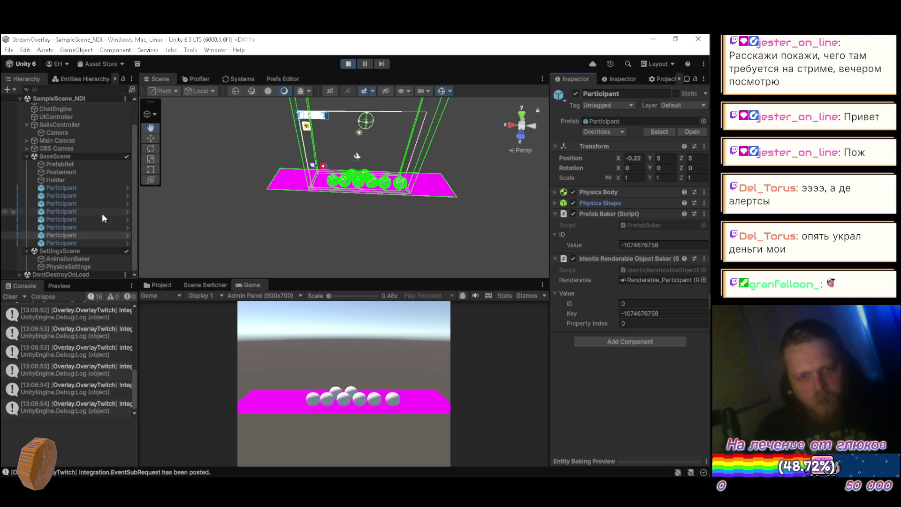
mouse_move(230, 213)
left_mouse_down()
mouse_move(223, 235)
mouse_move(332, 153)
mouse_move(360, 171)
left_mouse_up()
key("w")
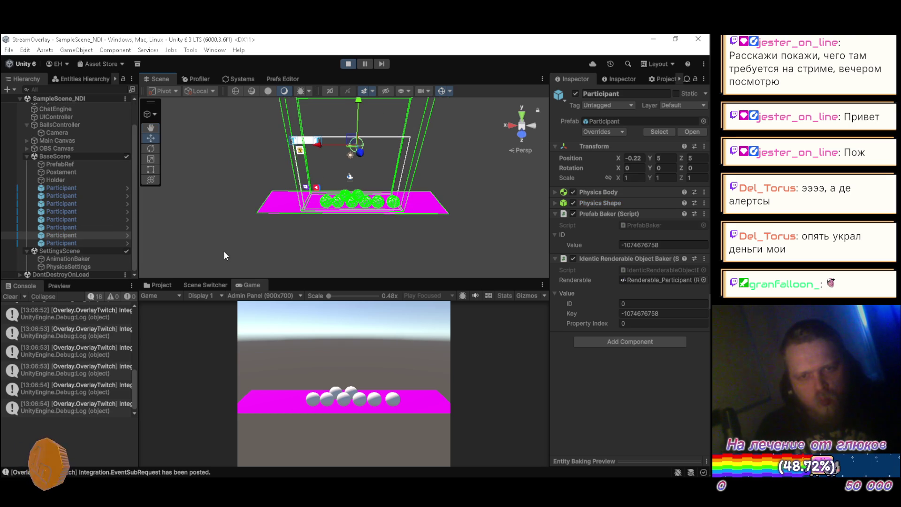
left_click(207, 241)
left_click(92, 180)
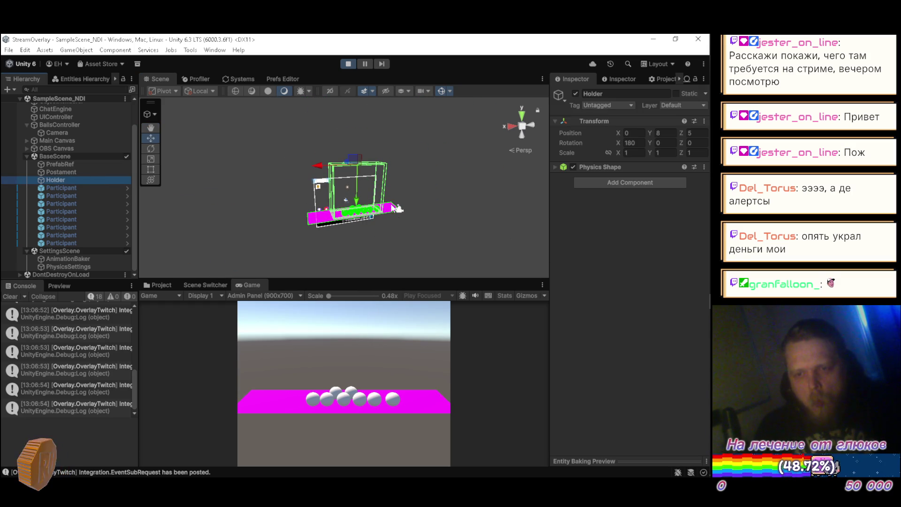
left_click_drag(358, 203, 358, 184)
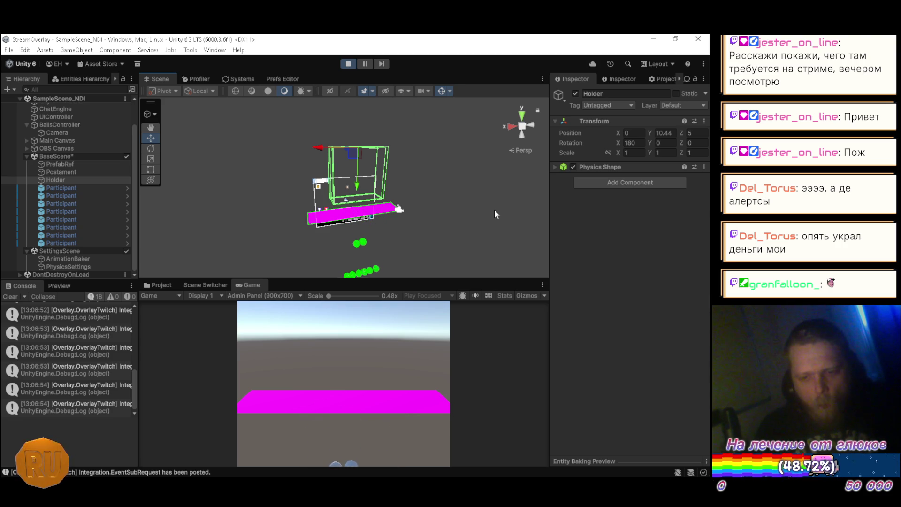
left_click(347, 63)
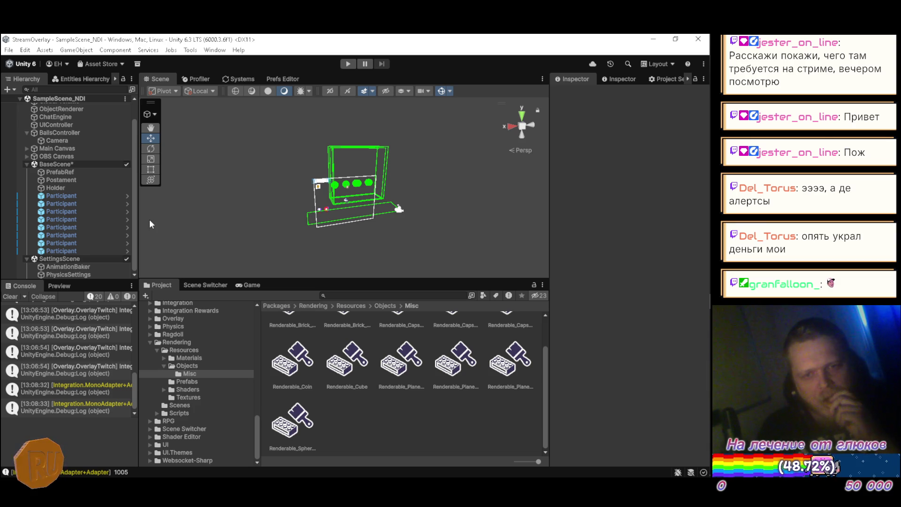
Step: Save the current BaseScene edits
key("ctrl+z")
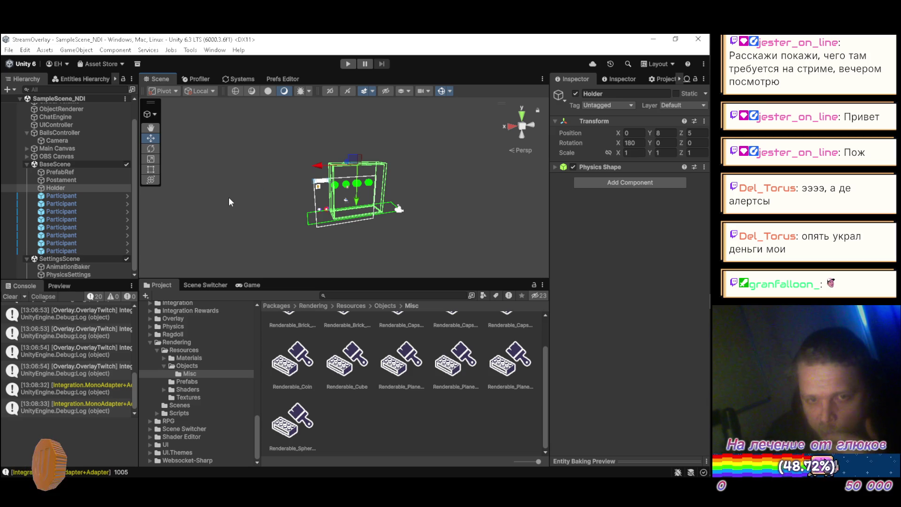
Step: Drag several Participant balls along X toward a row (-1, -0.81, -0.11)
left_click(89, 251)
mouse_move(255, 240)
left_mouse_down("alt")
mouse_move(436, 164)
mouse_move(419, 153)
mouse_move(369, 215)
mouse_move(338, 193)
mouse_move(342, 185)
left_mouse_up("alt")
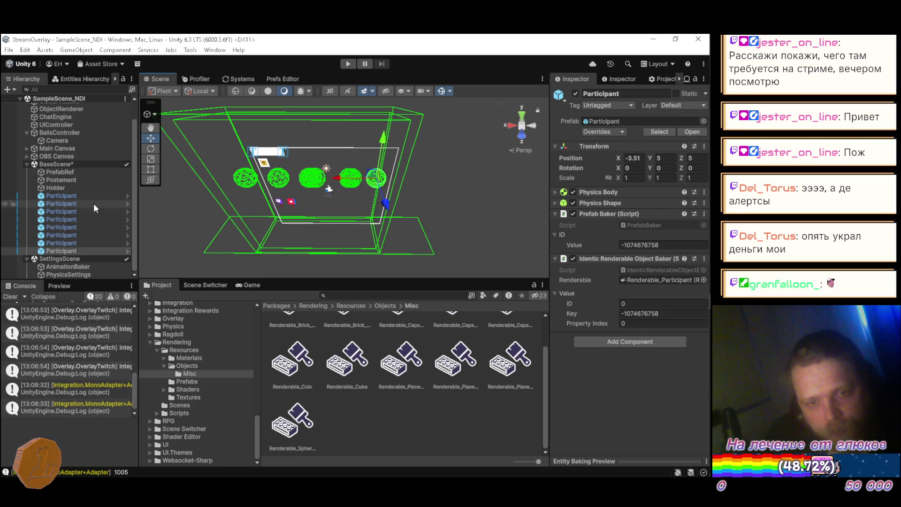
left_click(66, 244)
mouse_move(277, 178)
left_mouse_down()
mouse_move(294, 182)
mouse_move(238, 179)
left_mouse_up()
left_click(83, 236)
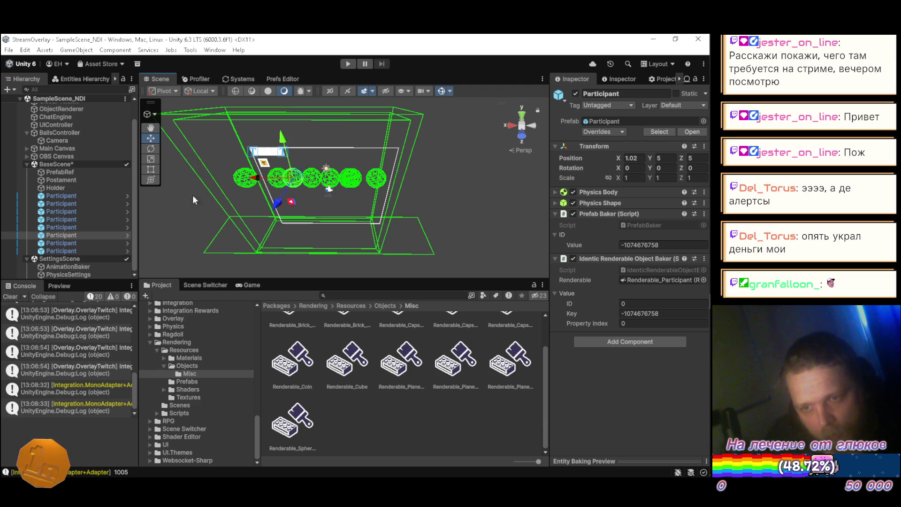
left_click(80, 229)
mouse_move(263, 179)
left_mouse_down()
mouse_move(299, 180)
mouse_move(230, 175)
left_mouse_up()
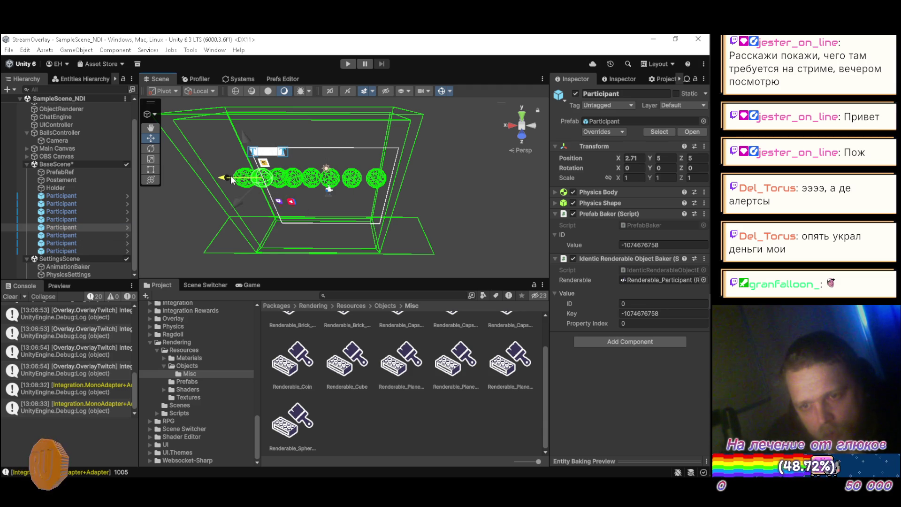
left_click(75, 221)
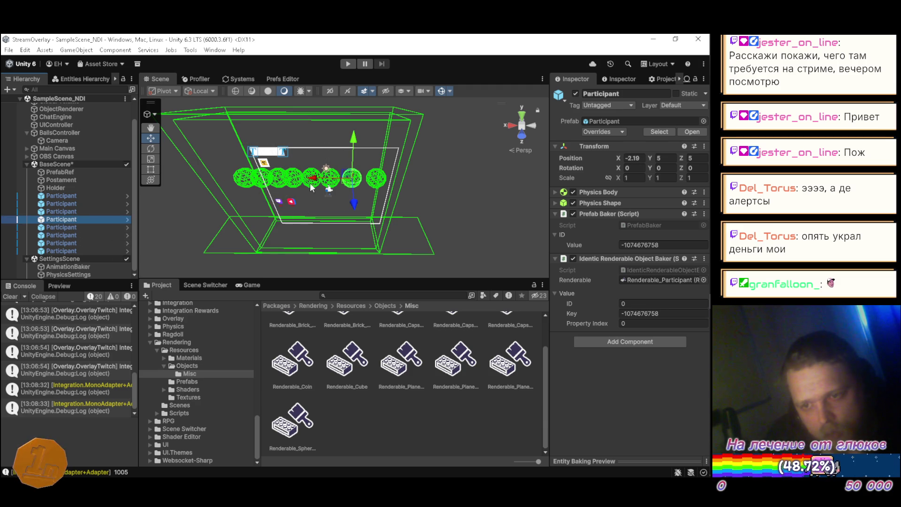
left_click_drag(315, 179, 319, 181)
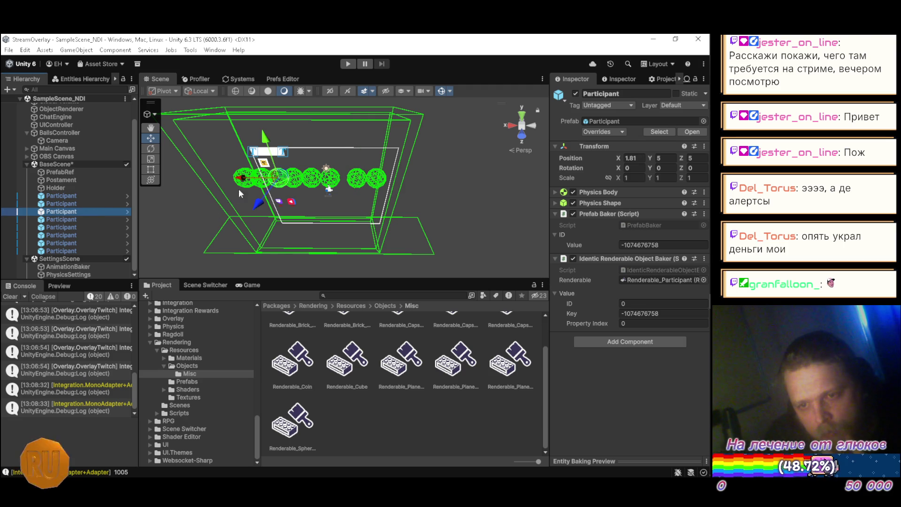
left_click_drag(242, 178, 303, 182)
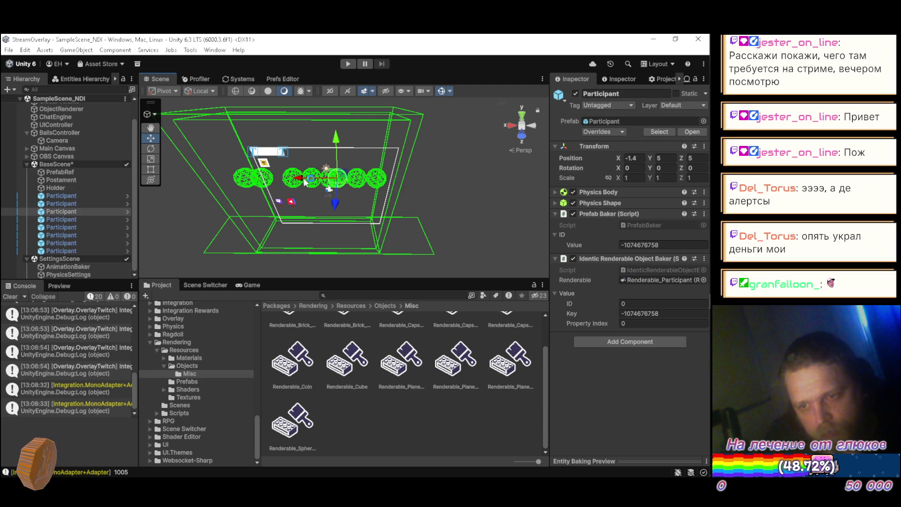
left_click(81, 203)
mouse_move(217, 184)
left_mouse_down()
mouse_move(280, 184)
mouse_move(259, 184)
left_mouse_up()
Step: Set the first four Participants' X positions to -3, -3, -2 and 0
left_click(80, 196)
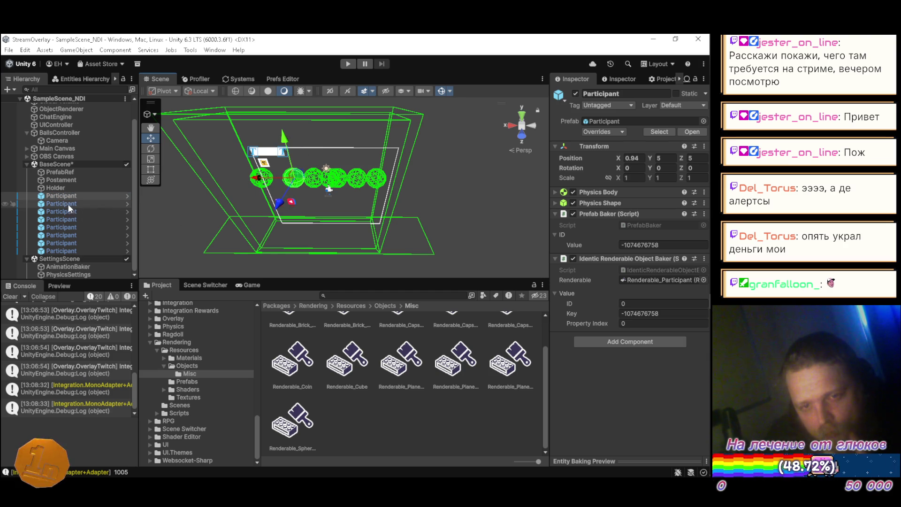
left_click(640, 158)
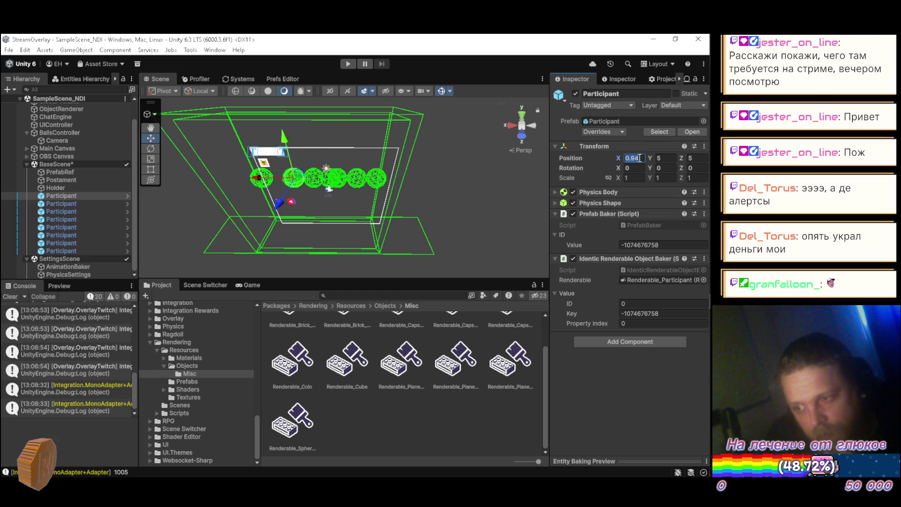
type("-3")
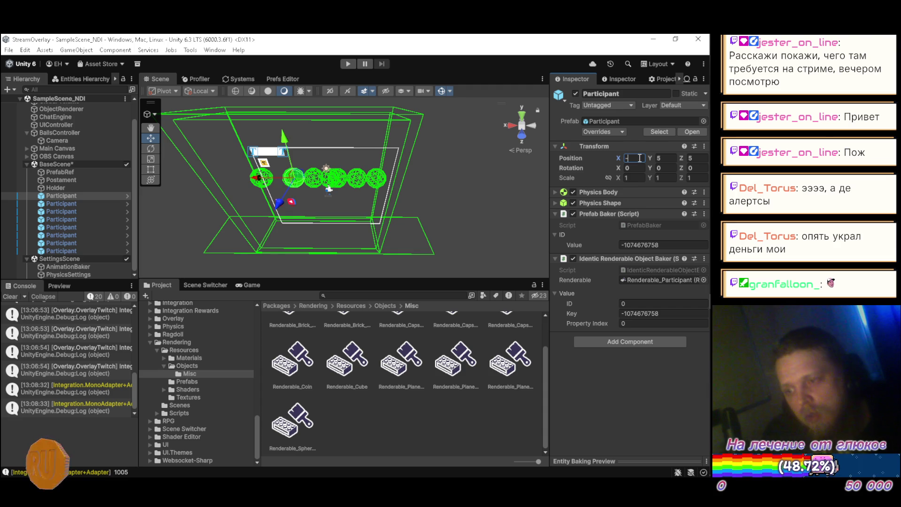
left_click(63, 203)
left_click(645, 159)
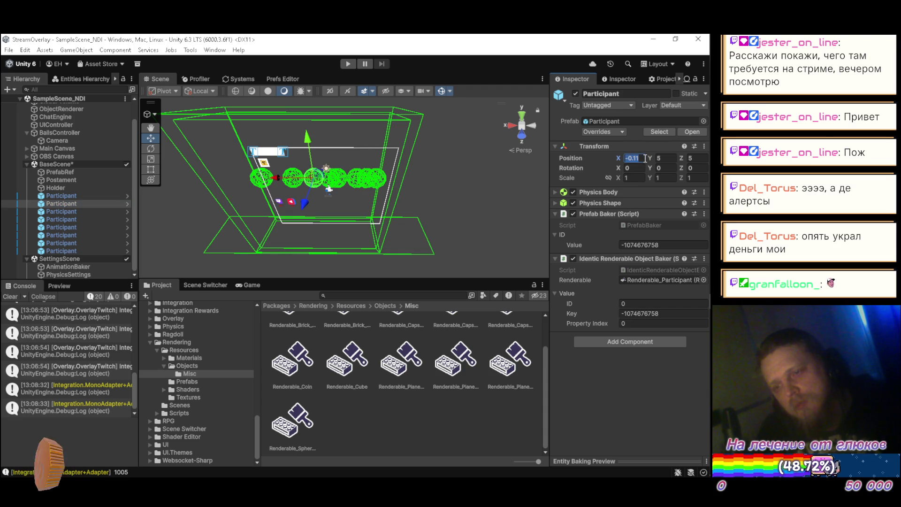
type("-3")
left_click(88, 211)
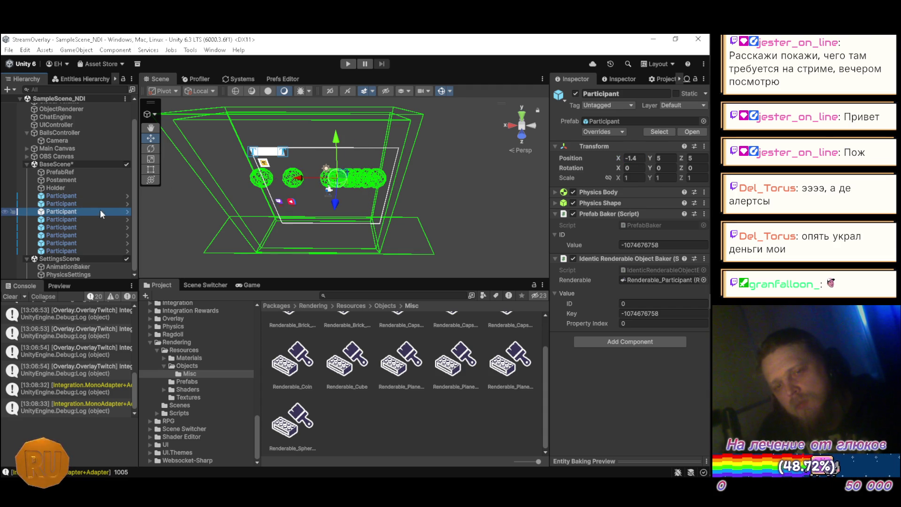
left_click(641, 161)
type("-2")
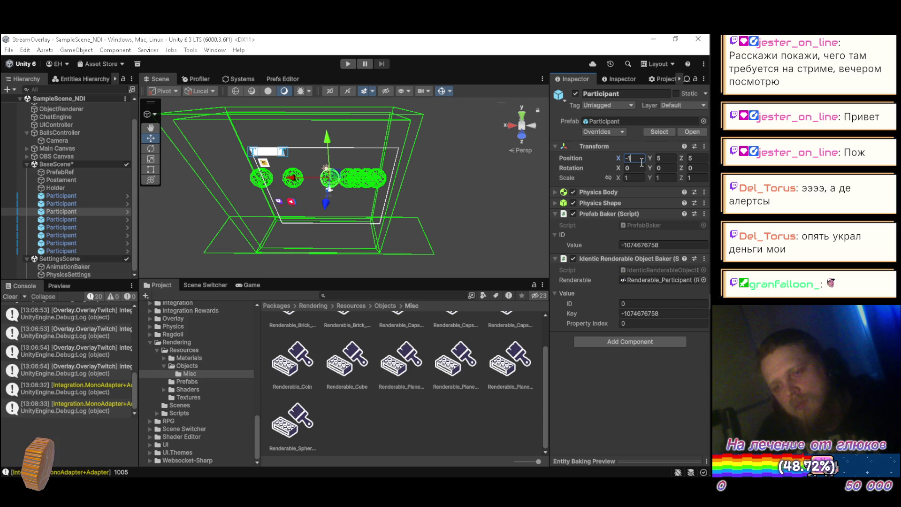
left_click(89, 219)
left_click(637, 160)
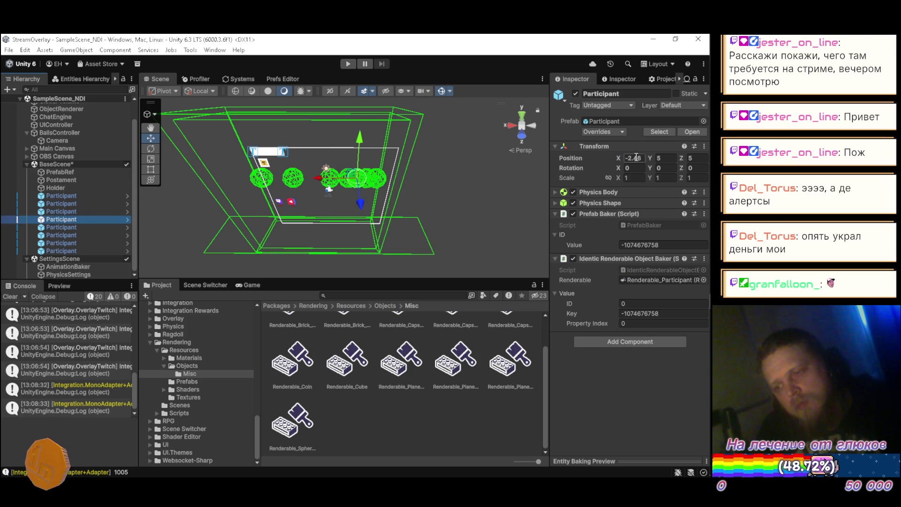
type("0")
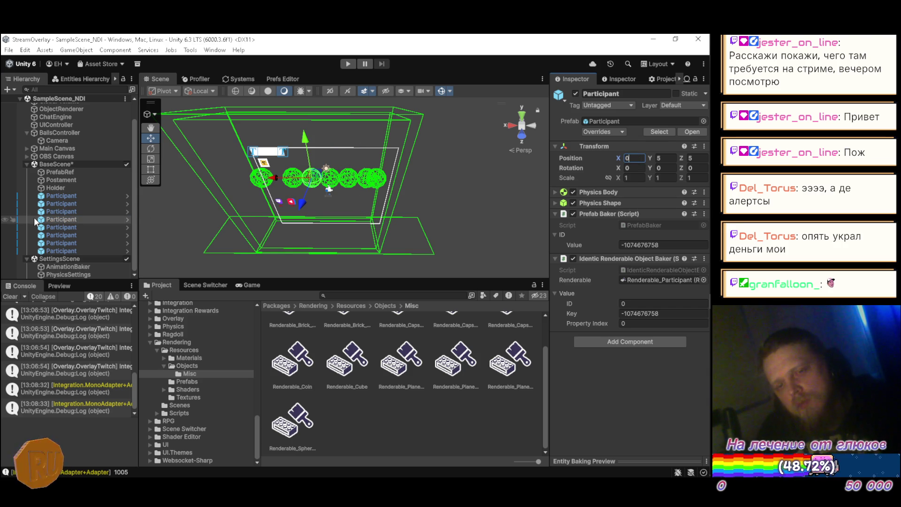
Step: Set the next Participants' X to 1, 2 and 3, delete the surplus one, and save
left_click(65, 228)
type("1.02")
left_click(75, 235)
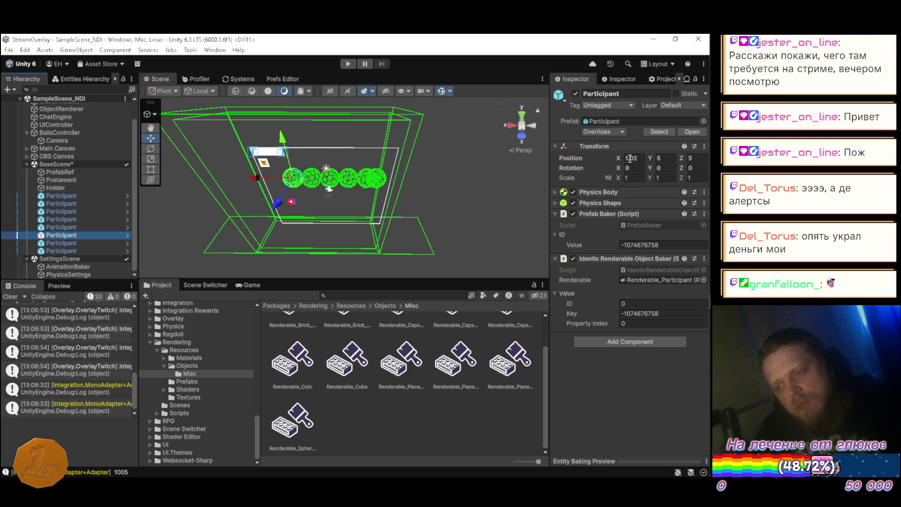
left_click(629, 158)
type("2")
left_click(68, 242)
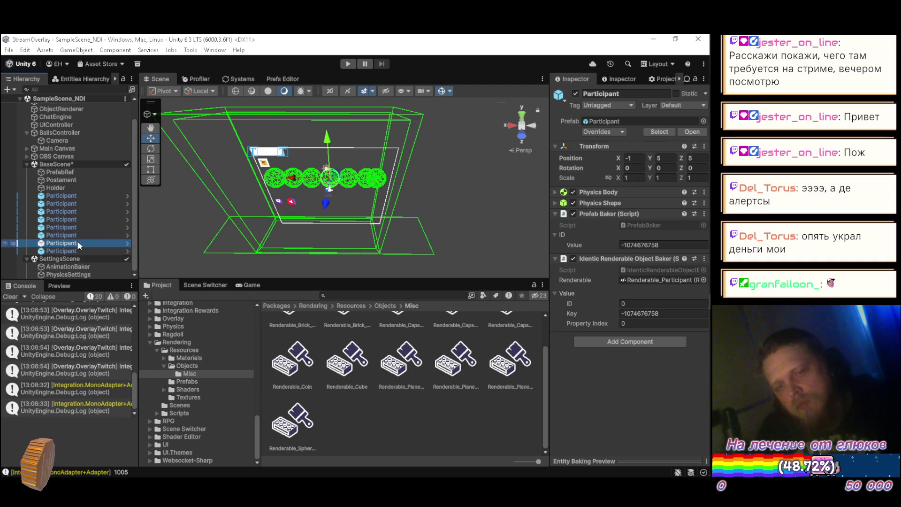
left_click(637, 158)
type("3")
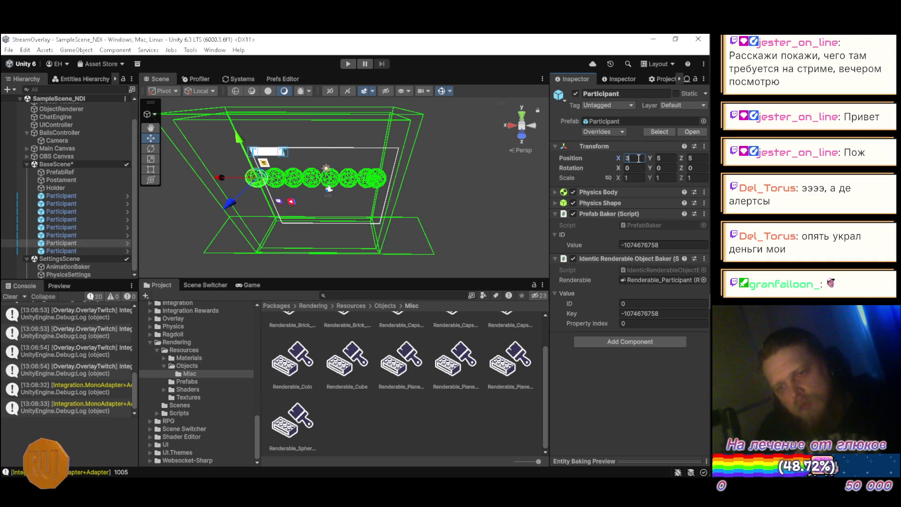
left_click(75, 249)
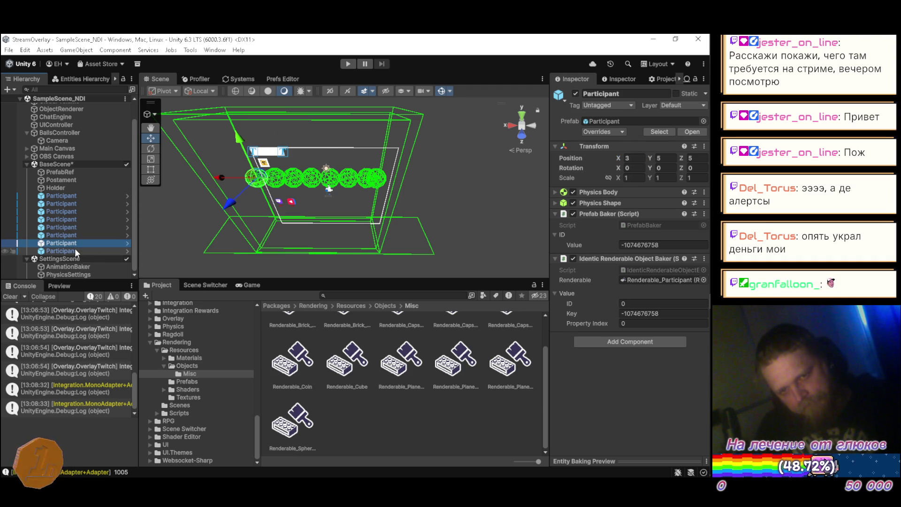
key("Delete")
left_click_drag(360, 212, 320, 143)
key("ctrl+s")
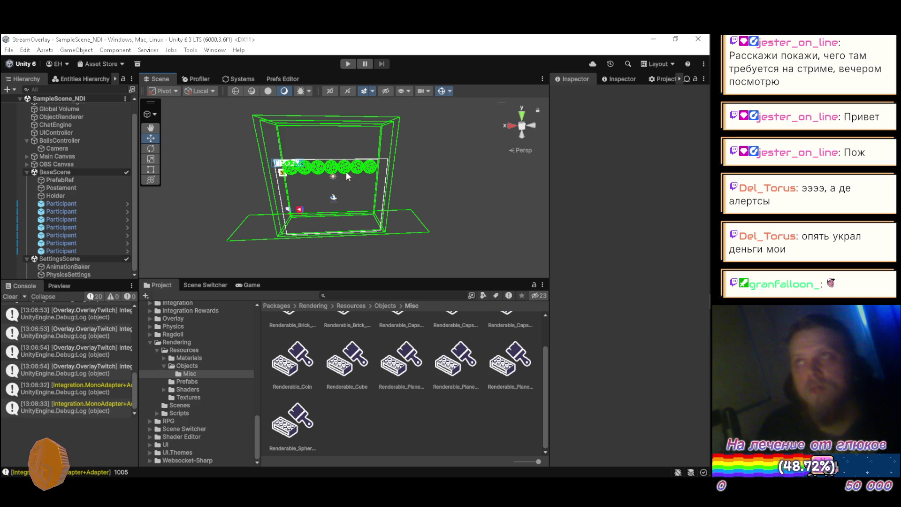
Step: Look down on the box and check the first Participant sits at -3, 5, 5
scroll(343, 167, "up", 5)
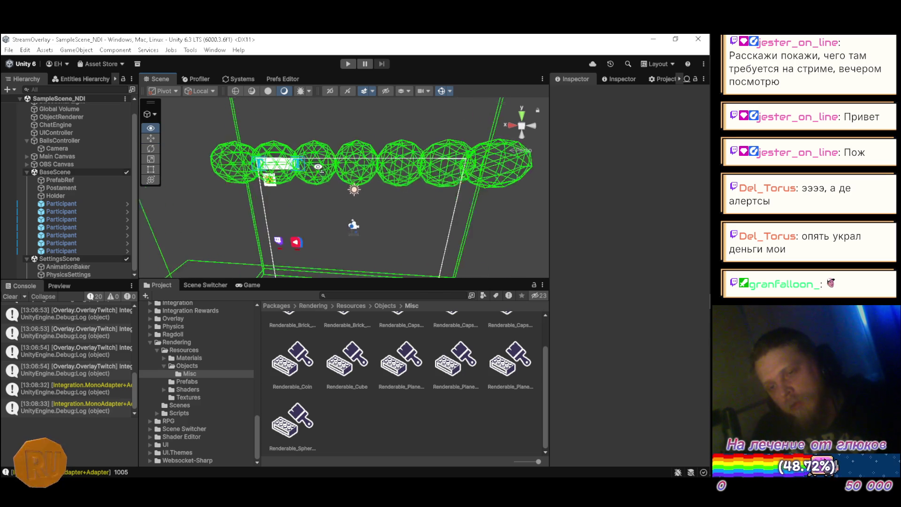
mouse_move(318, 167)
left_mouse_down()
mouse_move(343, 239)
mouse_move(219, 232)
mouse_move(441, 213)
mouse_move(497, 188)
mouse_move(300, 198)
left_mouse_up()
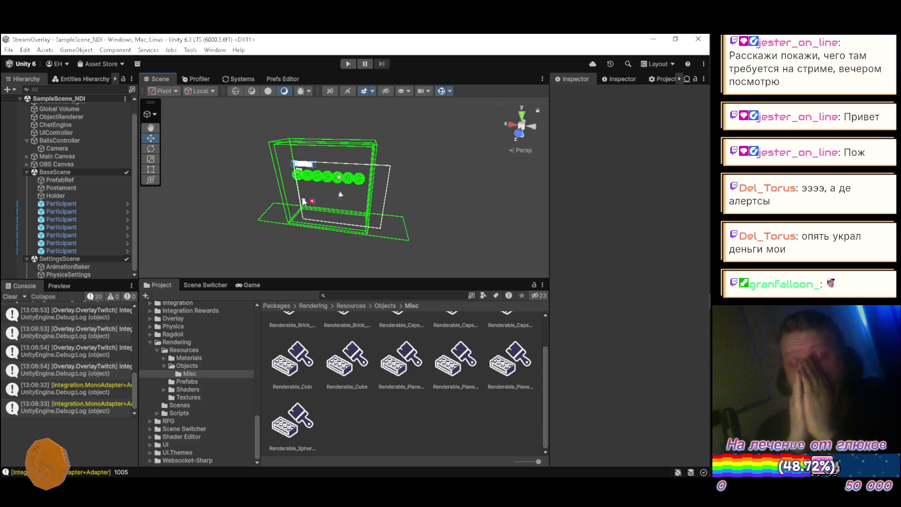
left_click(66, 200)
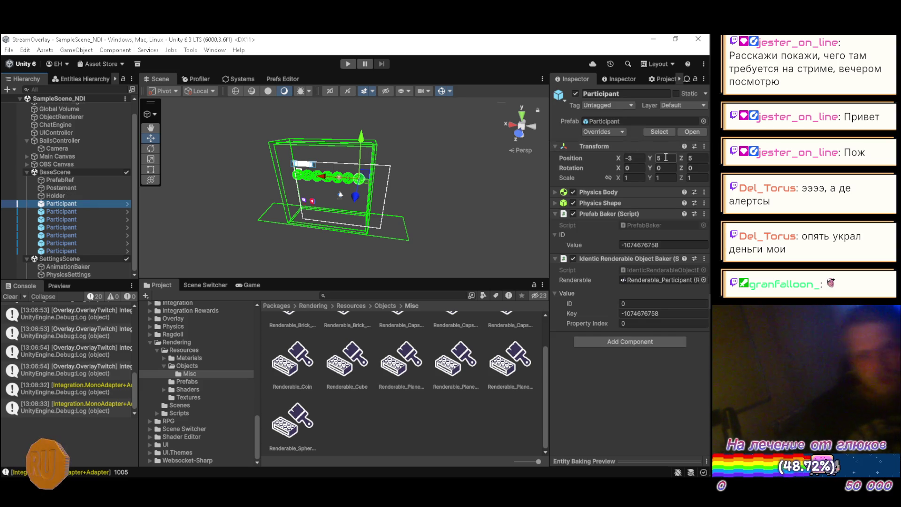
left_click(70, 138)
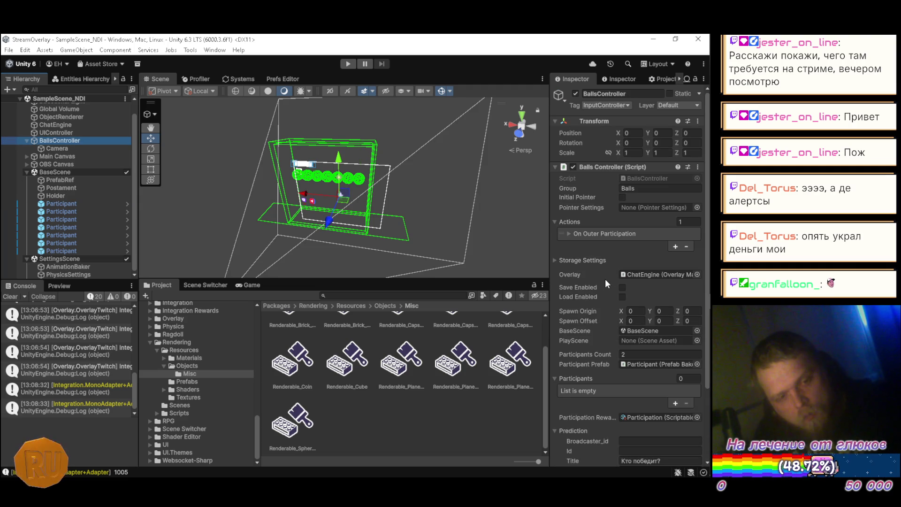
Step: Enter Spawn Origin Z 5, Y 5, X -3 and Spawn Offset X 1 on BallsController, then save BaseScene
scroll(604, 279, "down", 4)
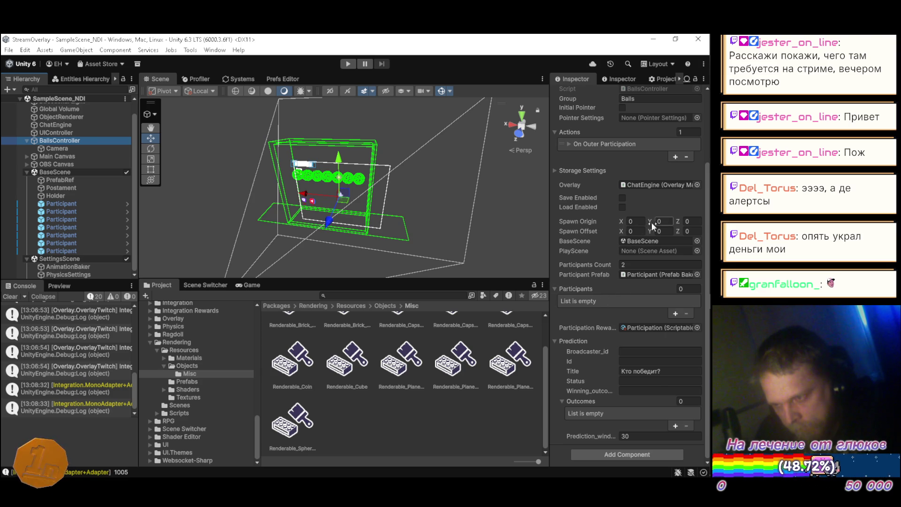
left_click(697, 221)
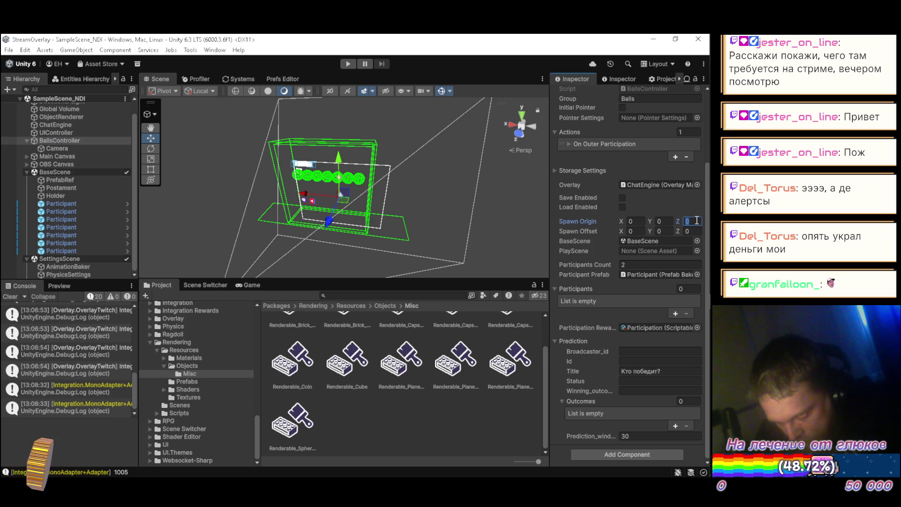
type("5")
left_click(663, 221)
type("5")
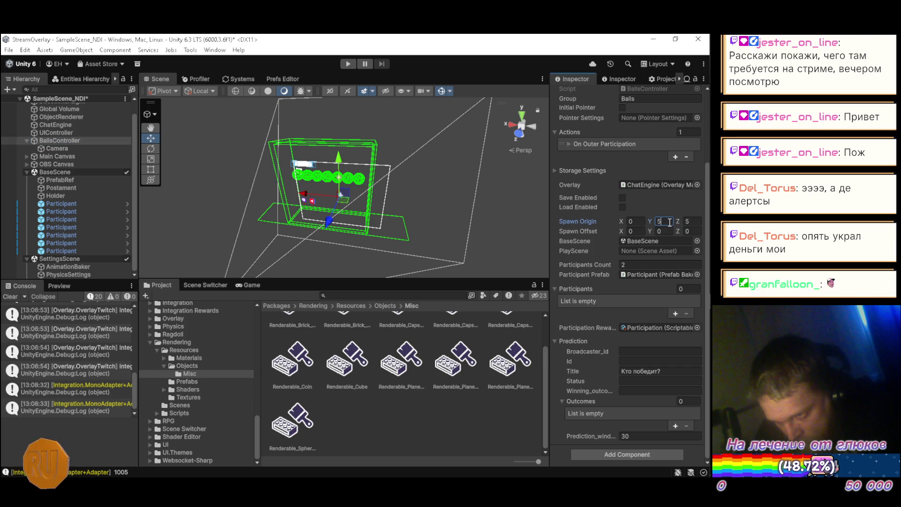
left_click(634, 221)
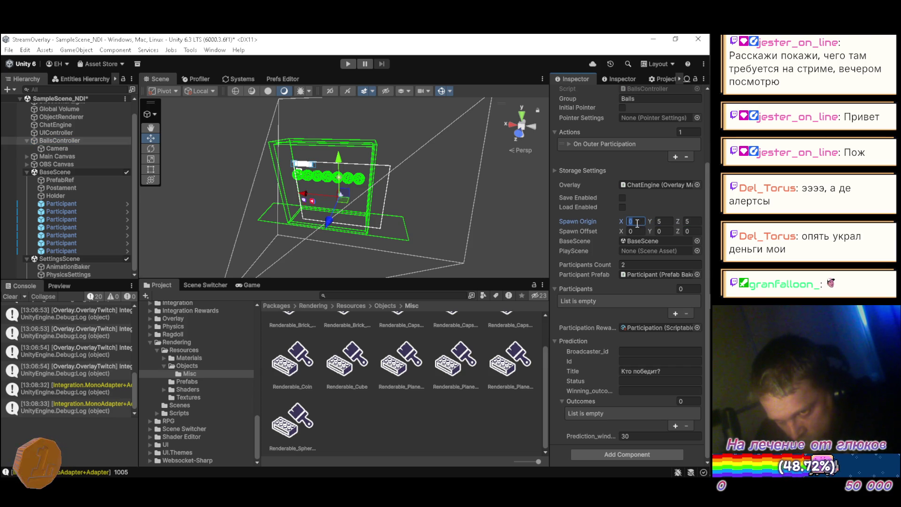
type("-3")
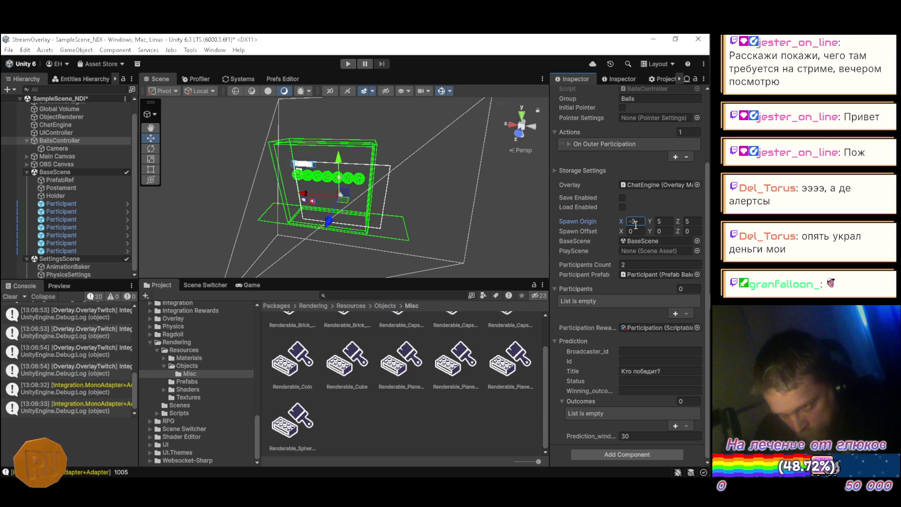
left_click(640, 231)
type("1")
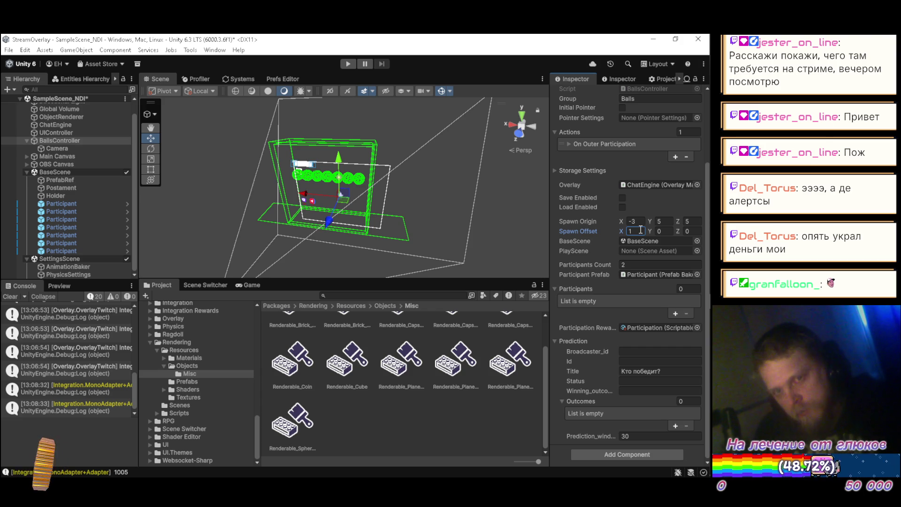
key("ctrl+s")
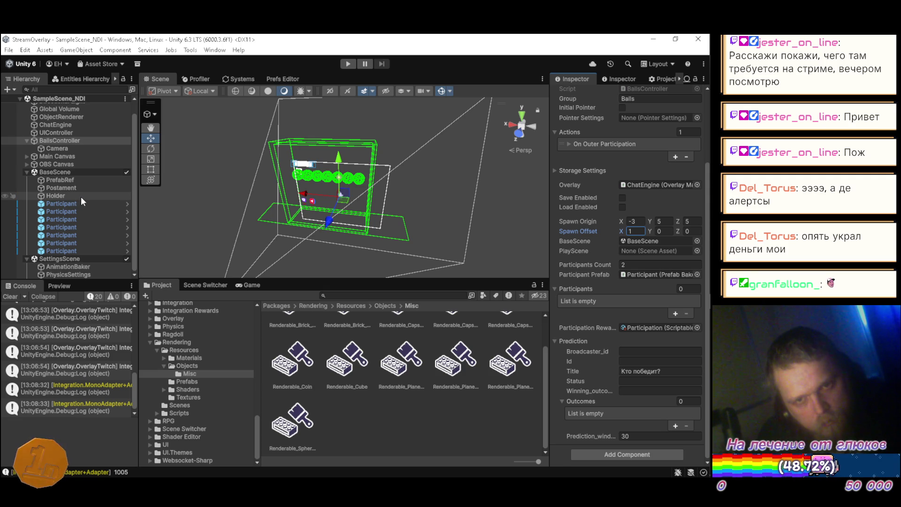
Step: Select Holder, expand its ViewCollider mesh Physics Shape, and open the Add Component list
left_click(26, 140)
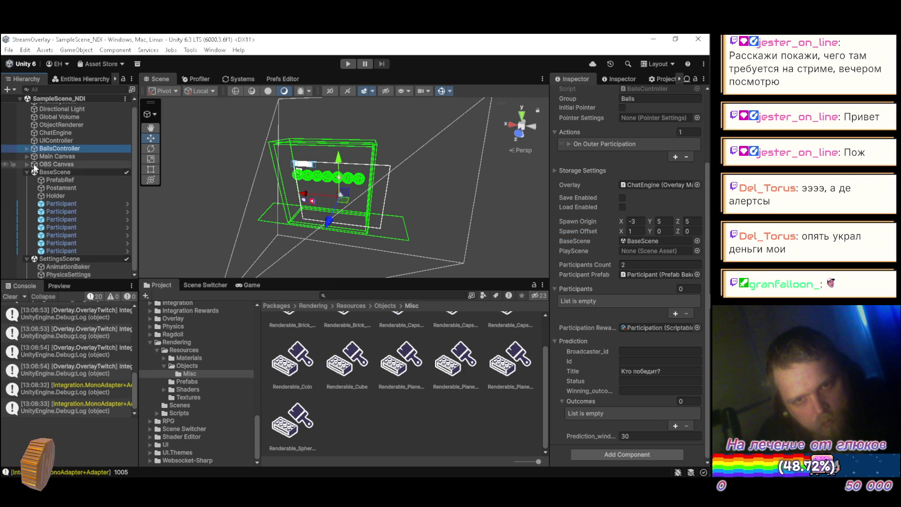
left_click(50, 194)
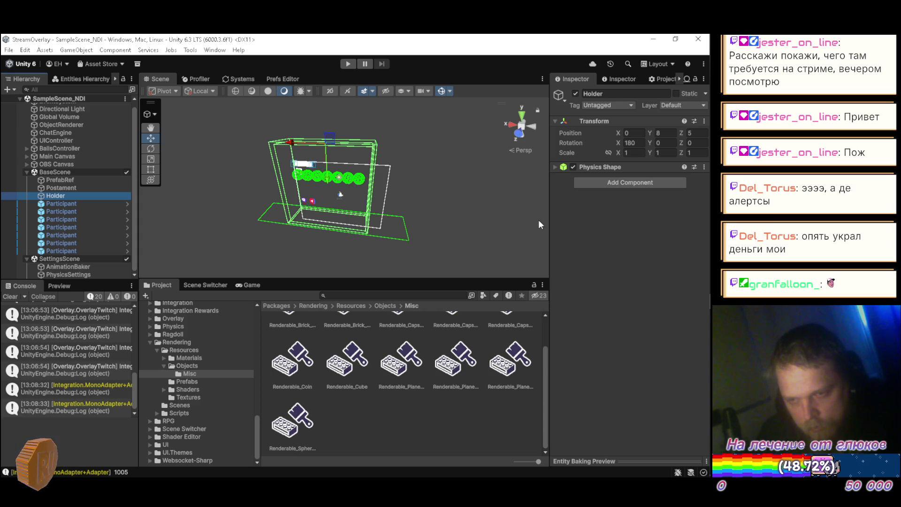
left_click(555, 167)
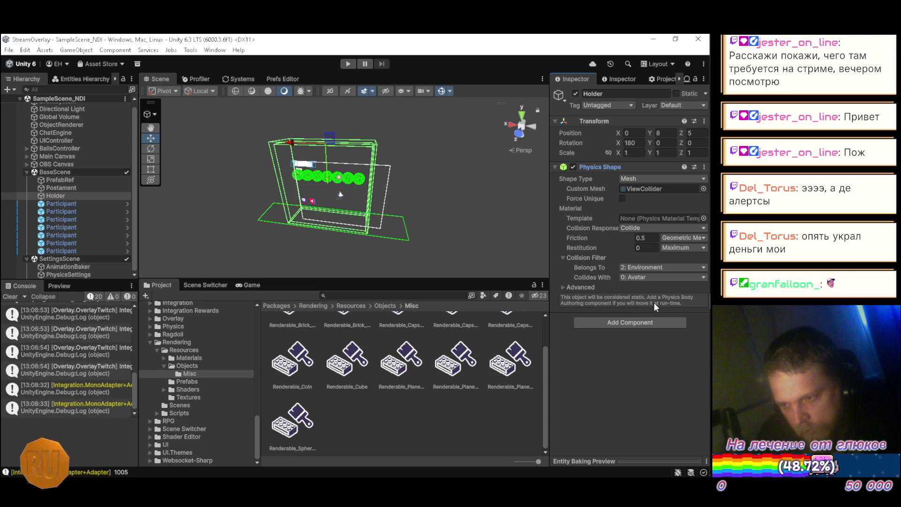
left_click(648, 322)
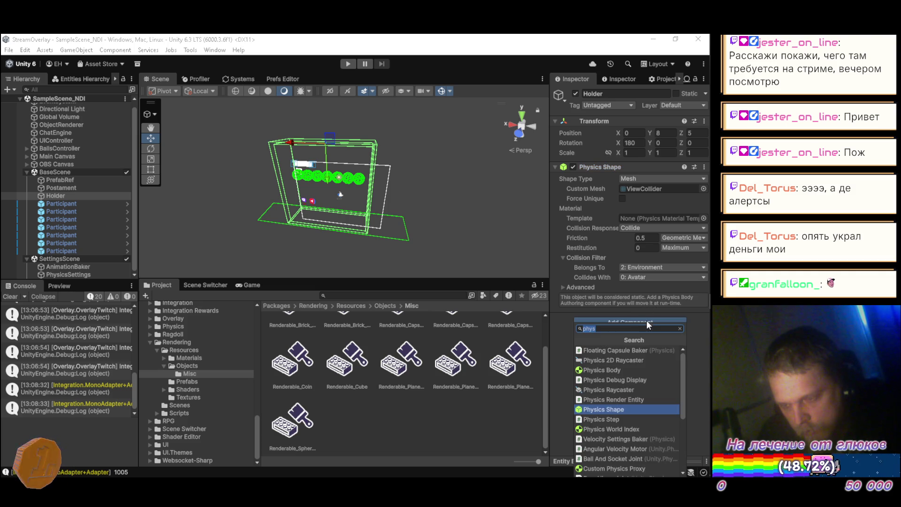
Step: Add a Kinematic Physics Body with Interpolation smoothing to Holder, placed above Physics Shape
left_click(615, 371)
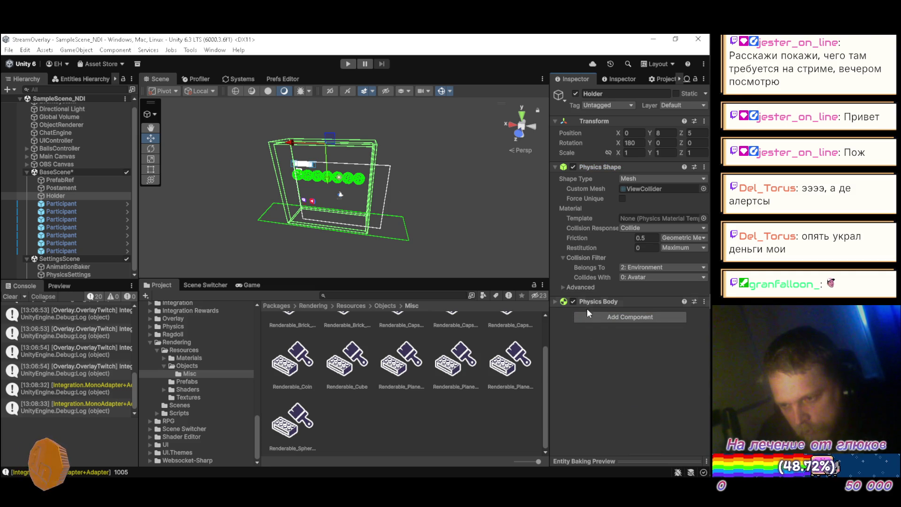
left_click_drag(619, 166, 624, 160)
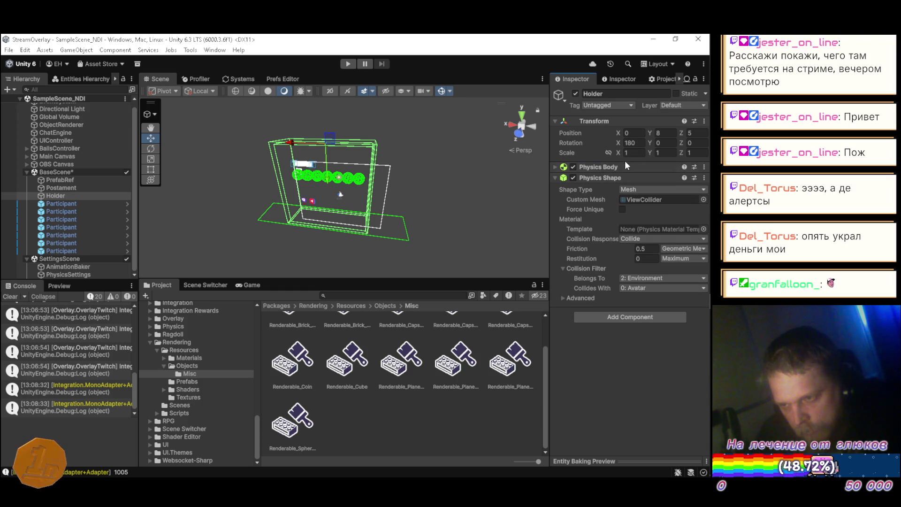
left_click(556, 167)
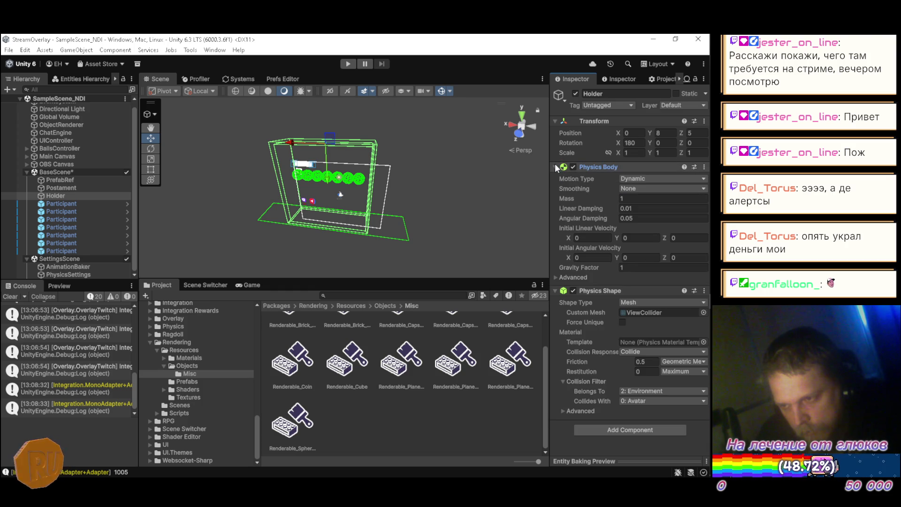
left_click(631, 179)
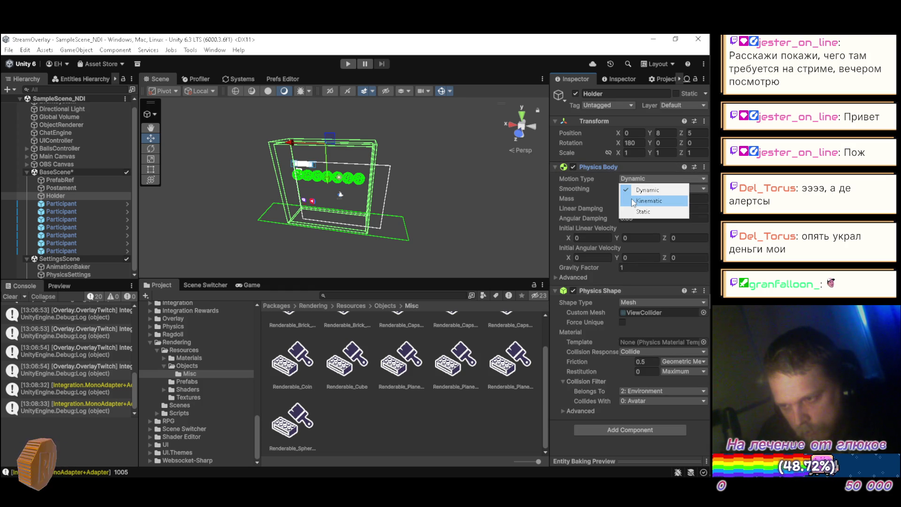
left_click(649, 201)
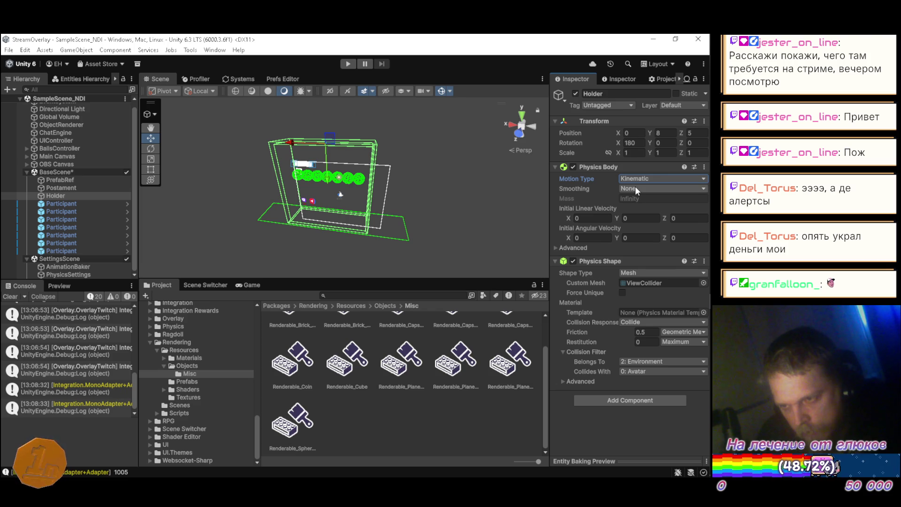
left_click(635, 187)
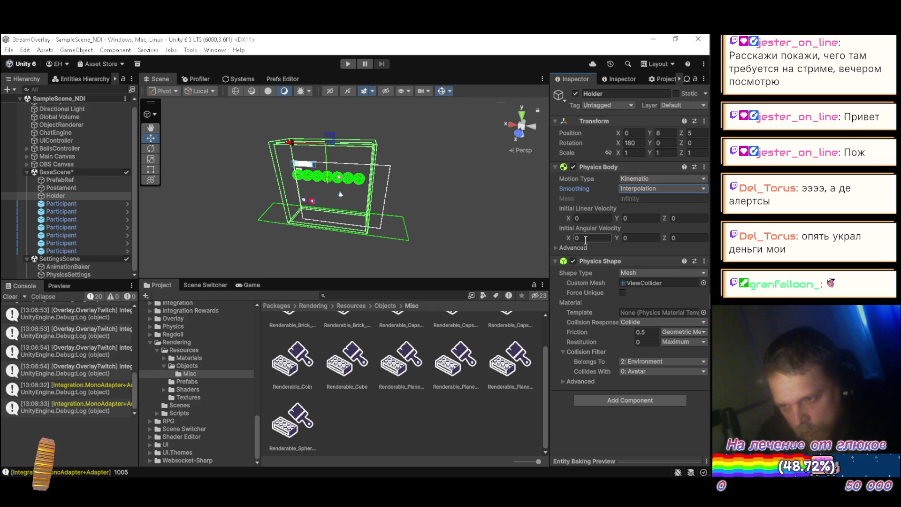
Step: Fold the Physics Body's Advanced options and switch the scene view to the Hand tool
left_click(556, 248)
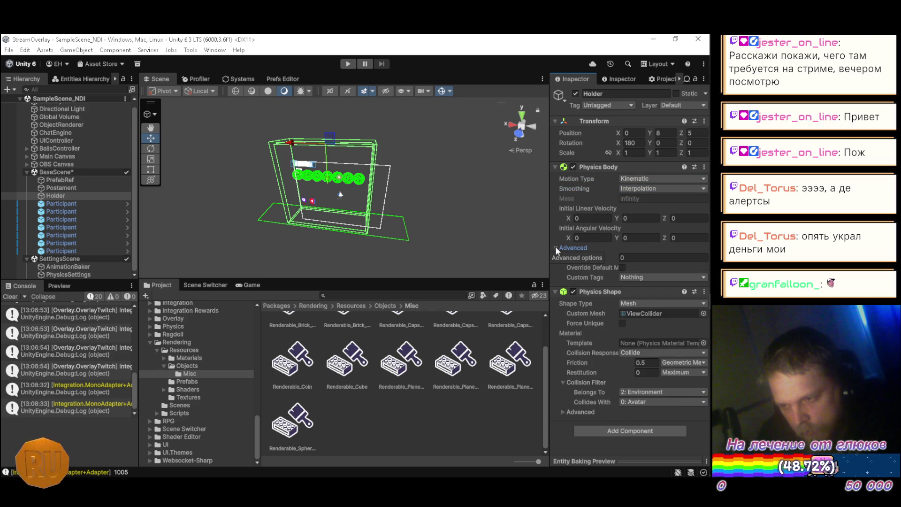
left_click(556, 248)
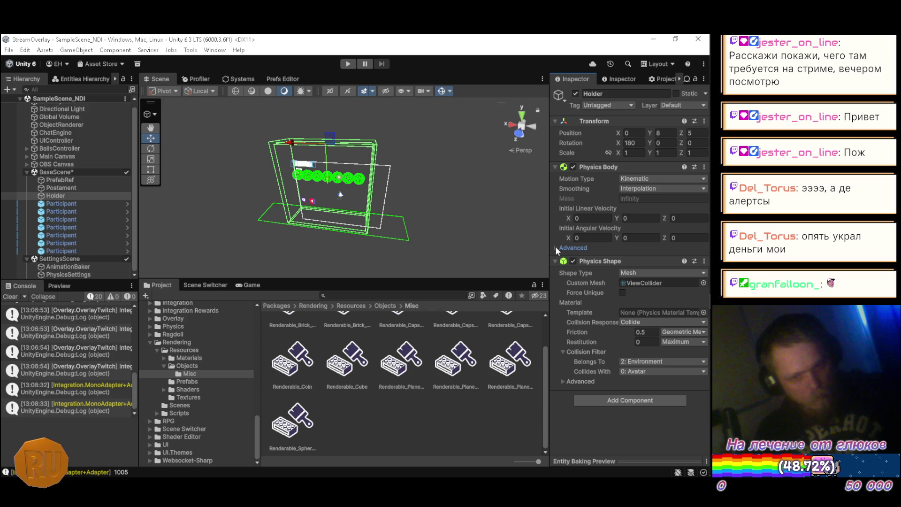
key("F12")
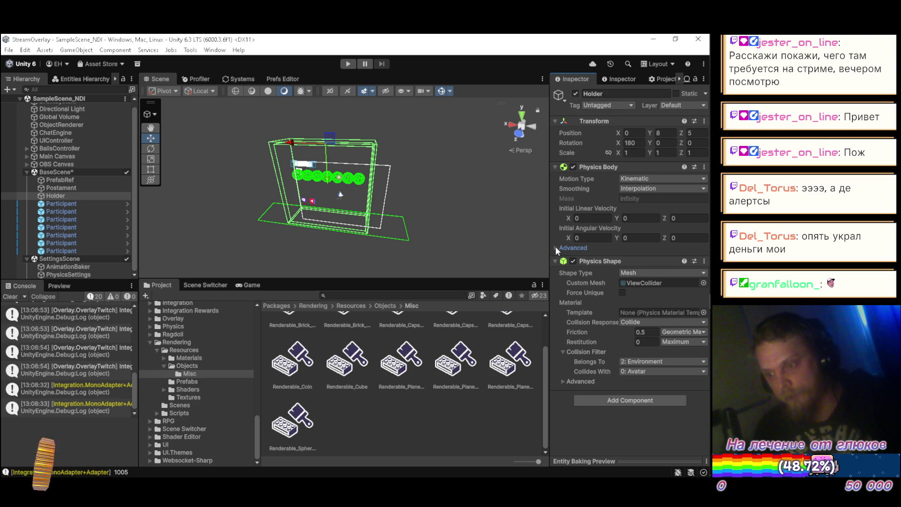
key("q")
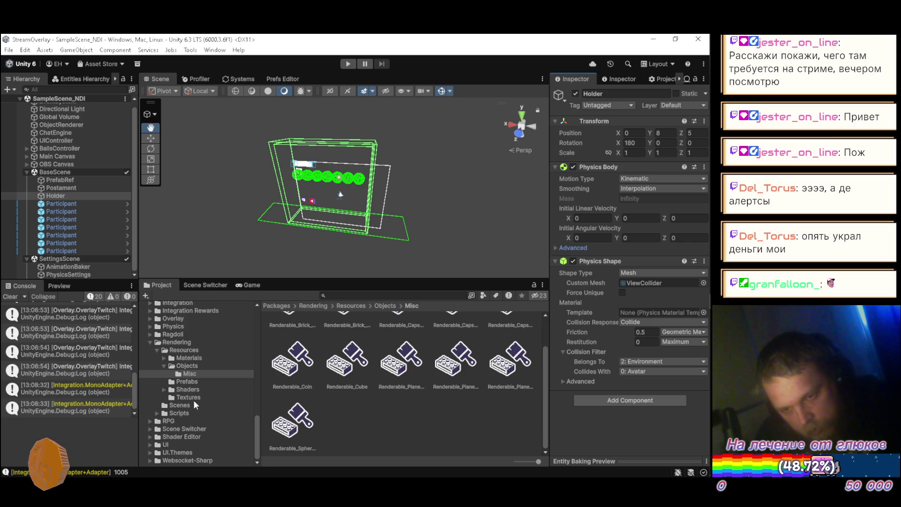
Step: Create a folder named Baking inside Scripts/Balls/ECS
scroll(195, 404, "up", 10)
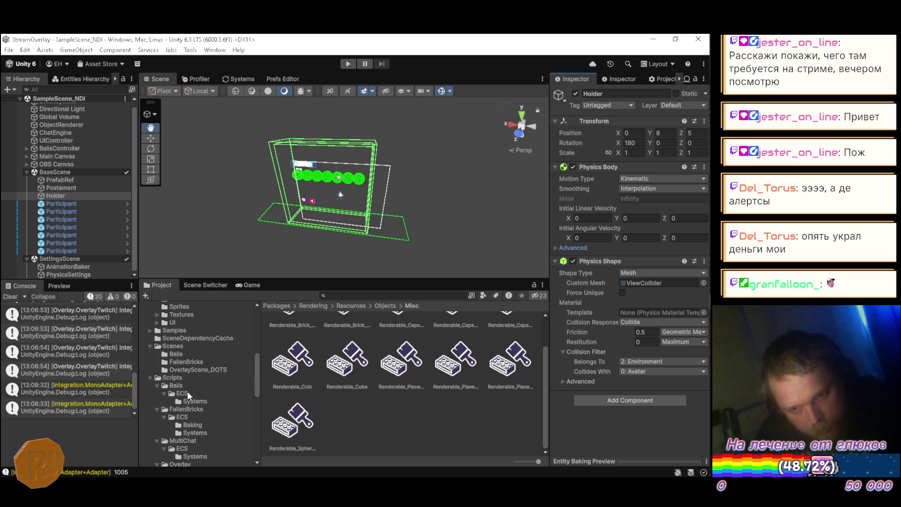
left_click(188, 394)
right_click(348, 404)
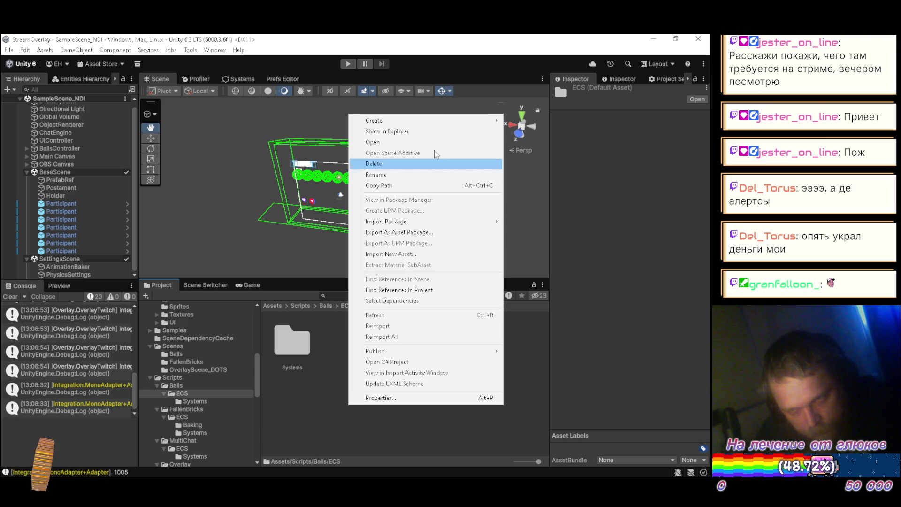
mouse_move(484, 120)
left_click(538, 121)
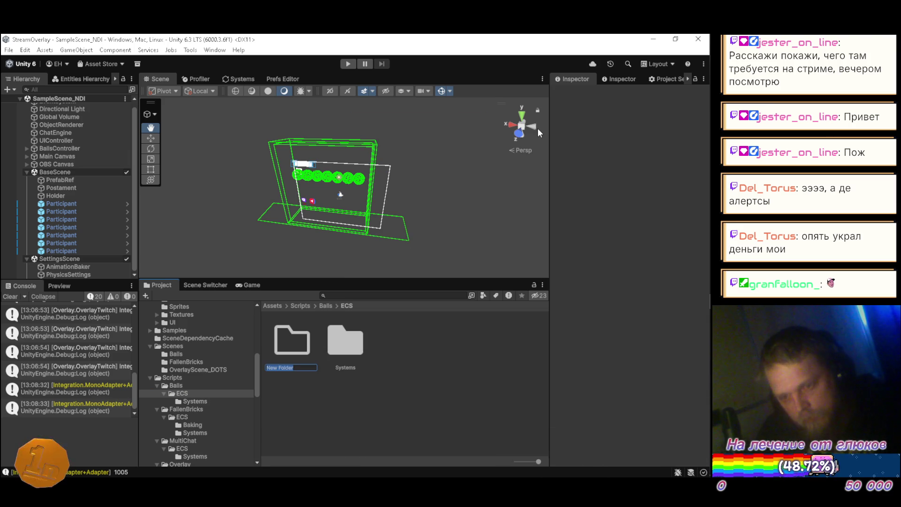
type("Baking")
key("Return")
key("Return")
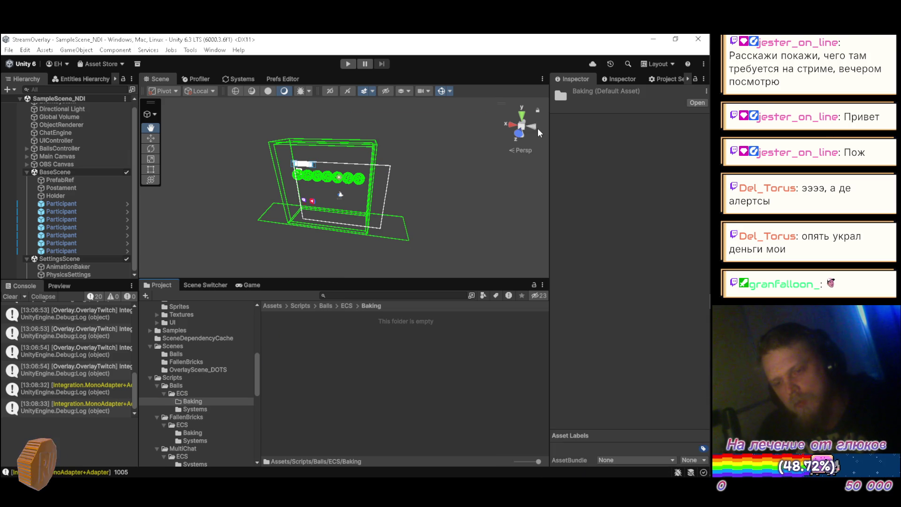
Step: Create an Entities Baker Script named HolderBaker in the Baking folder
right_click(387, 415)
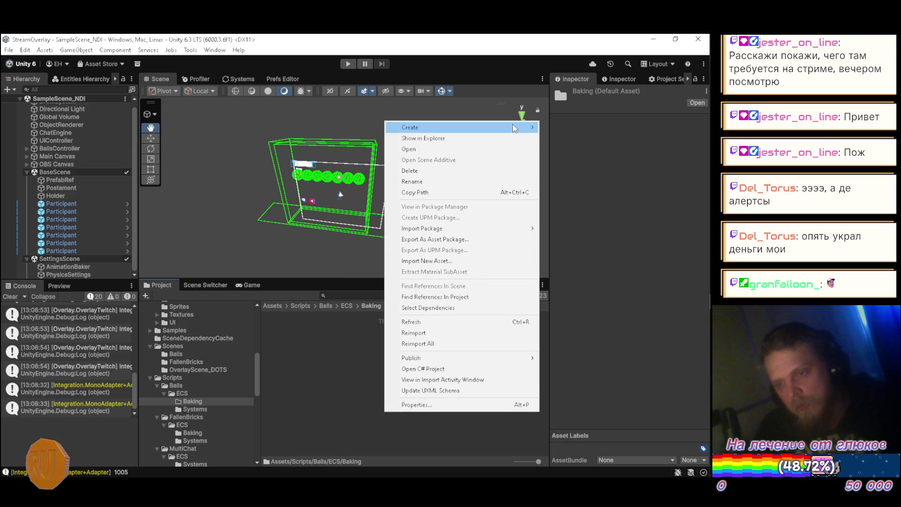
mouse_move(519, 129)
mouse_move(577, 201)
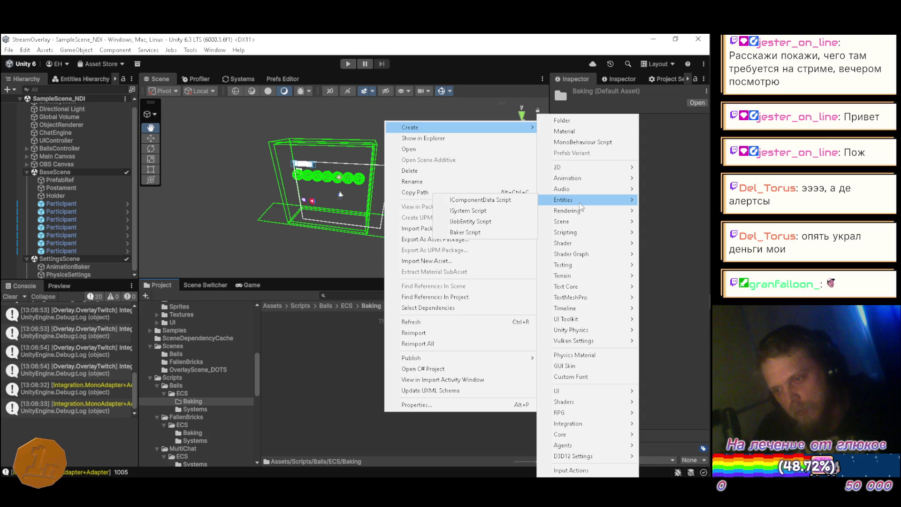
left_click(477, 232)
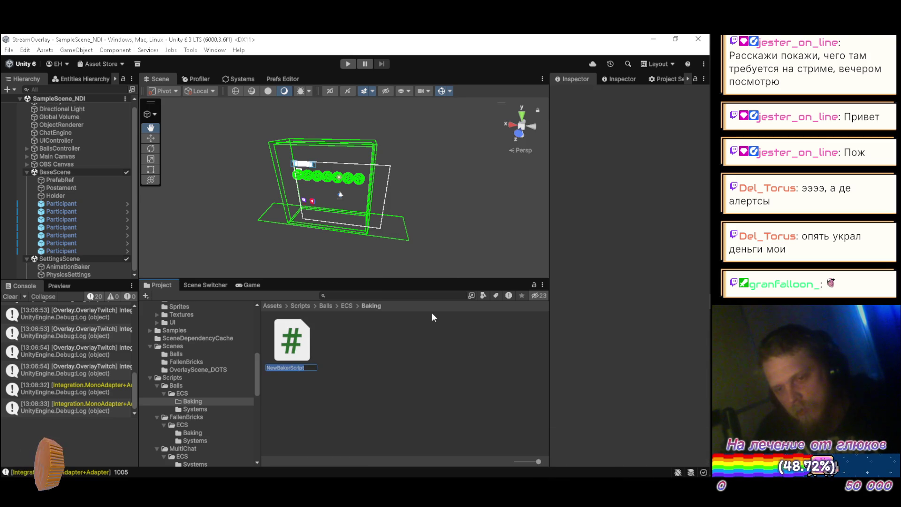
type("HolderBaker")
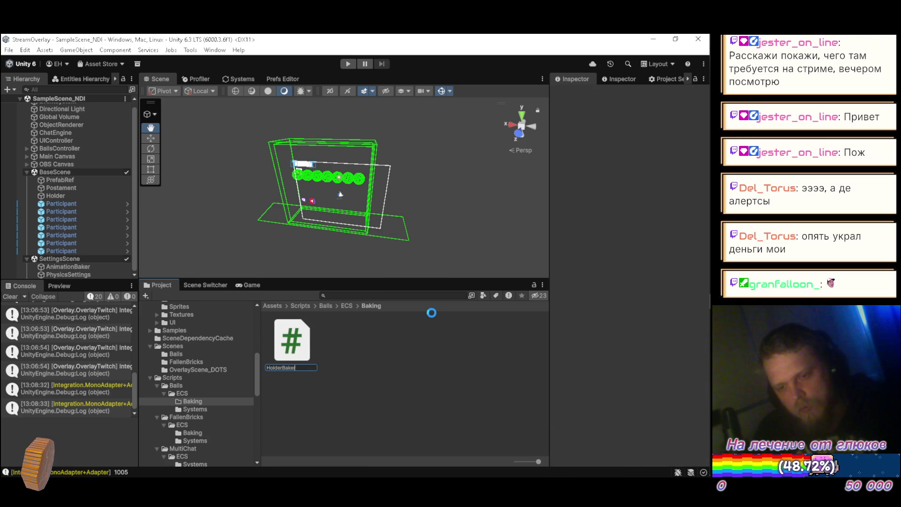
key("alt+Tab")
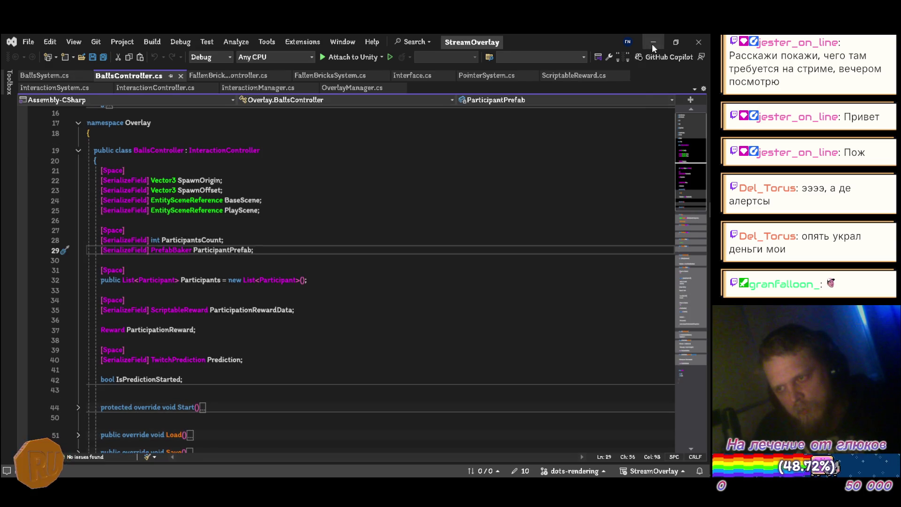
Step: Nest the HolderBakerBaker class inside HolderBaker and save the file
left_click(652, 44)
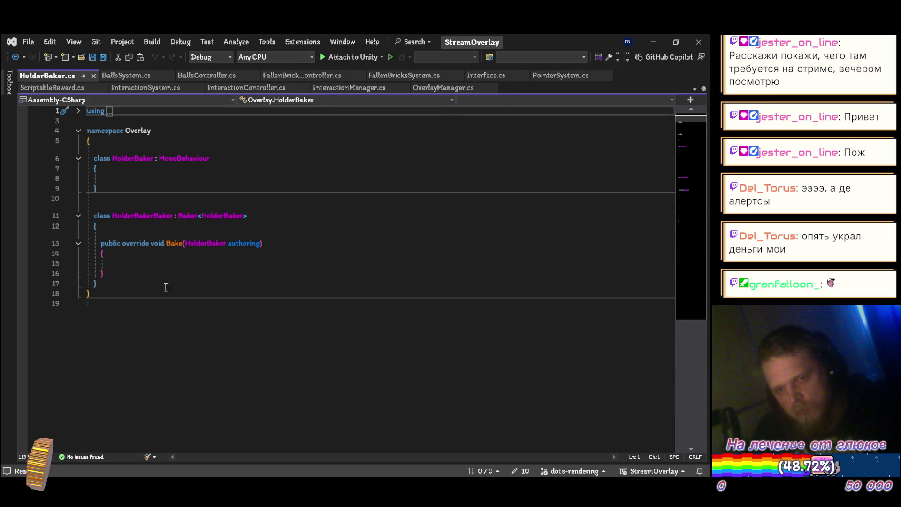
left_click(124, 303)
key("BackSpace")
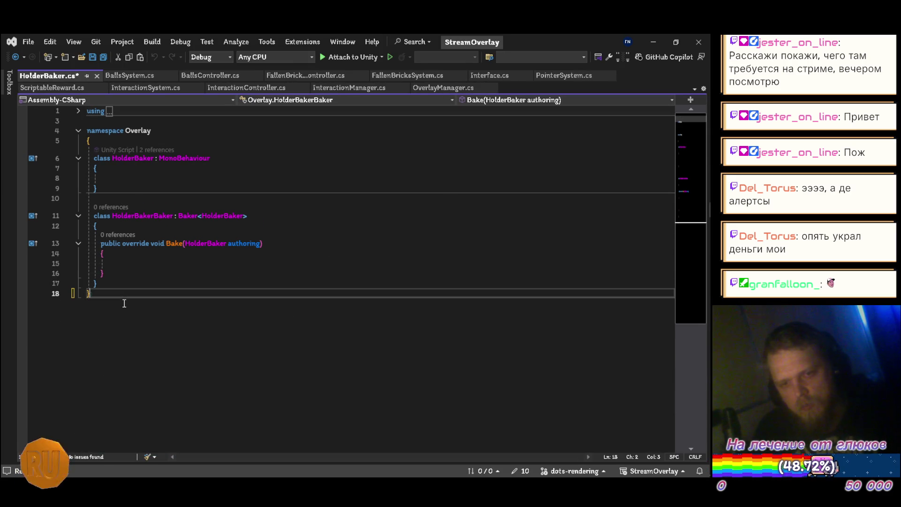
key("Up")
key("Up")
key("Up")
key("Up")
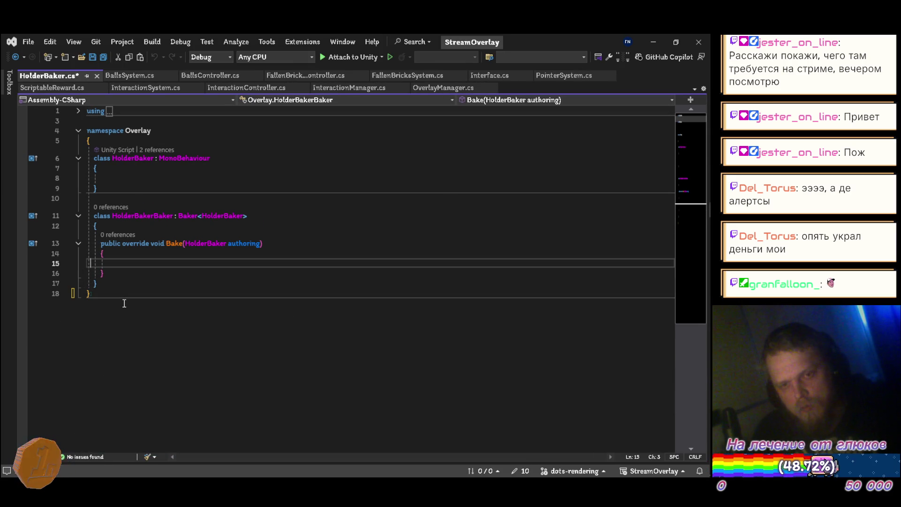
key("alt+Down")
key("alt+Down")
key("alt+Down")
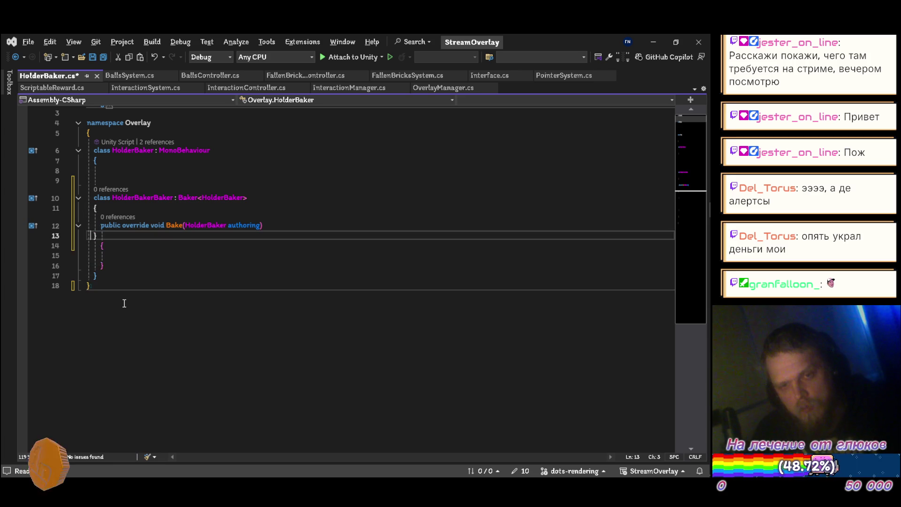
key("ctrl+s")
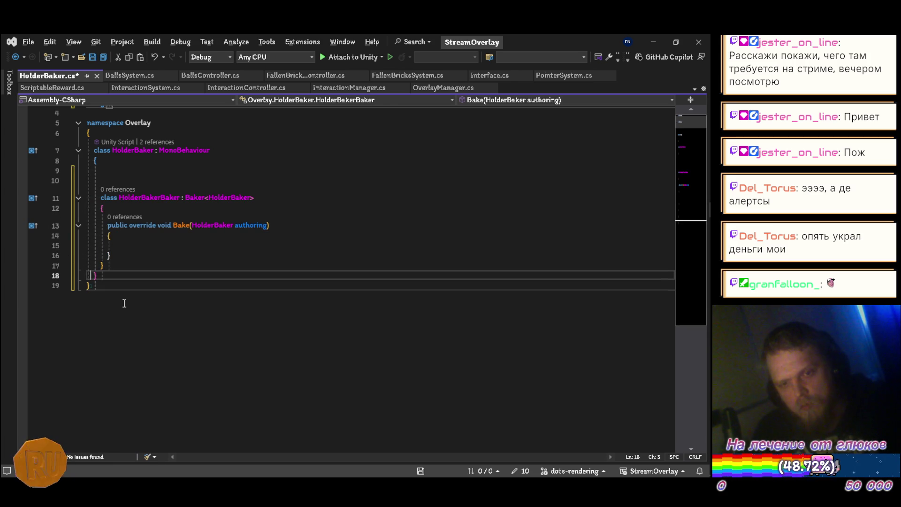
Step: Add a public HolderTag struct implementing IComponentData below the HolderBaker class
key("Return")
key("Return")
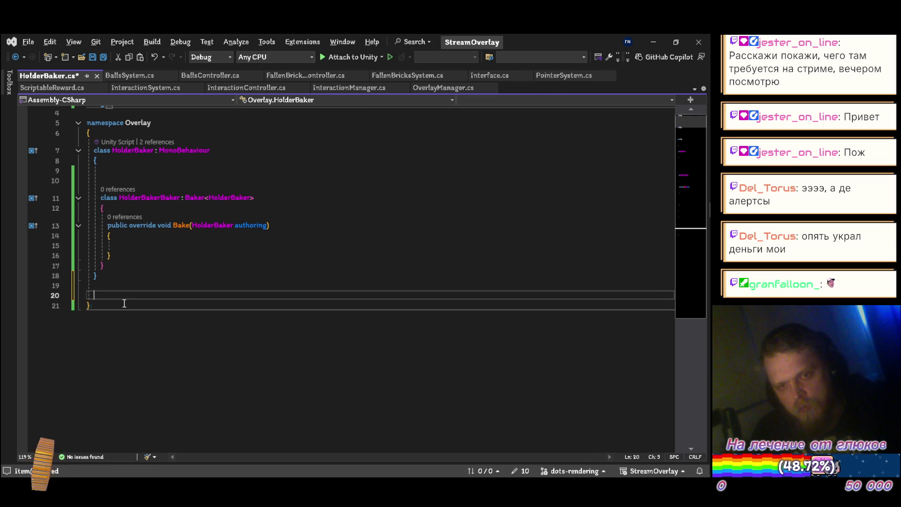
type("public struct ")
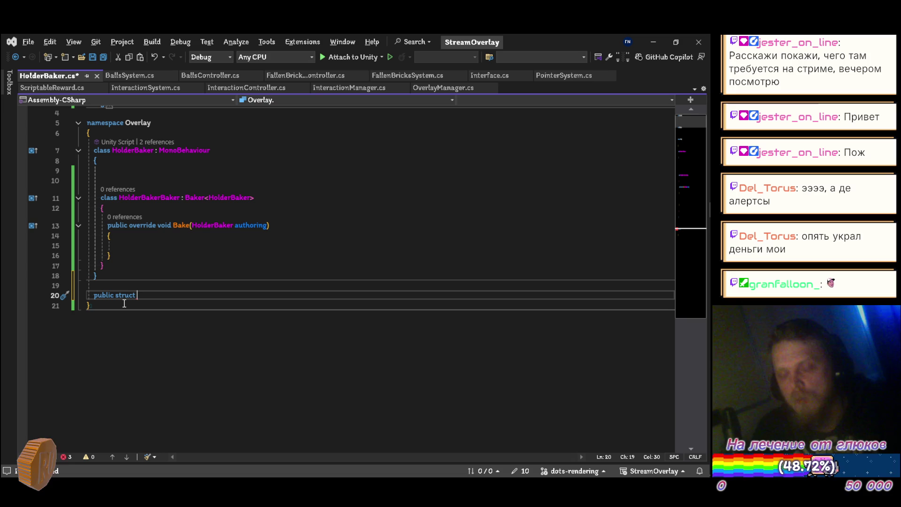
type("HolderTag ")
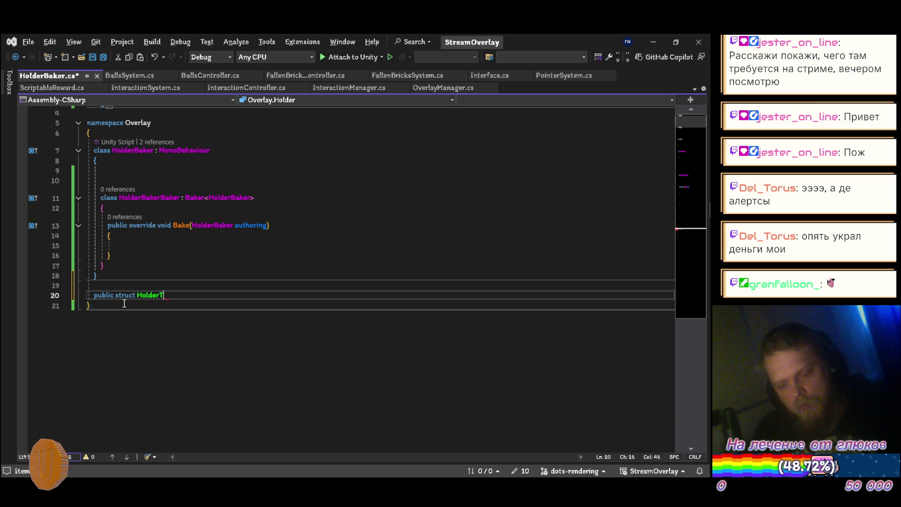
type(": ICom")
key("Tab")
type("{")
key("ctrl+s")
Step: In Bake, write var entity = GetEntity(TransformUsageFlags.Dynamic); and save
key("Up")
key("Up")
key("Up")
key("Up")
key("Up")
type("va")
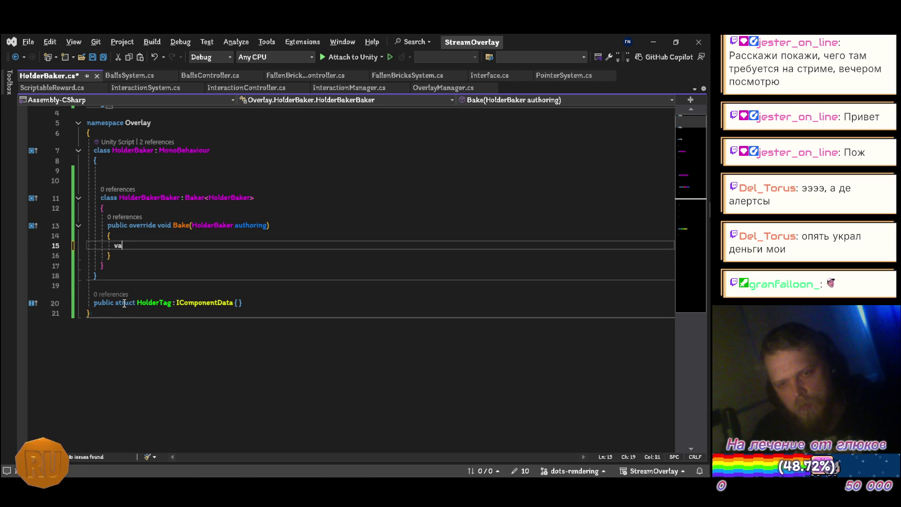
type("r entity")
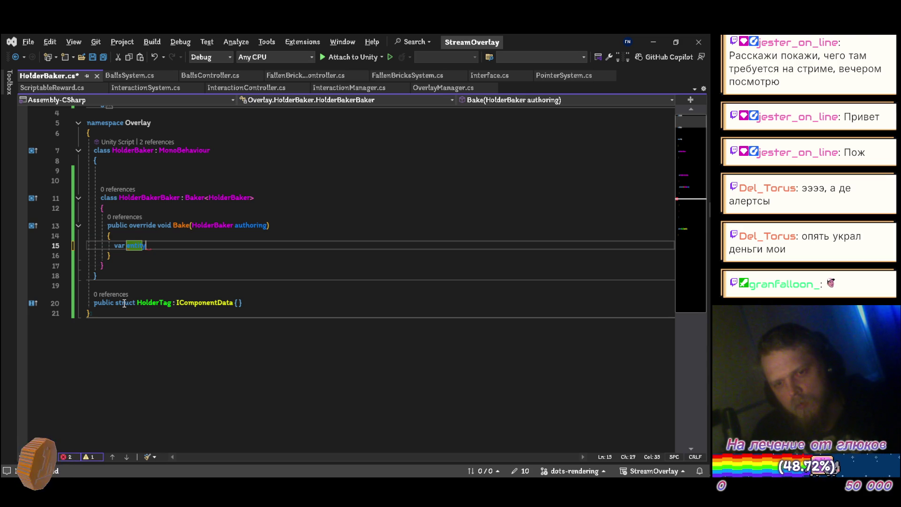
type(" = getEntity")
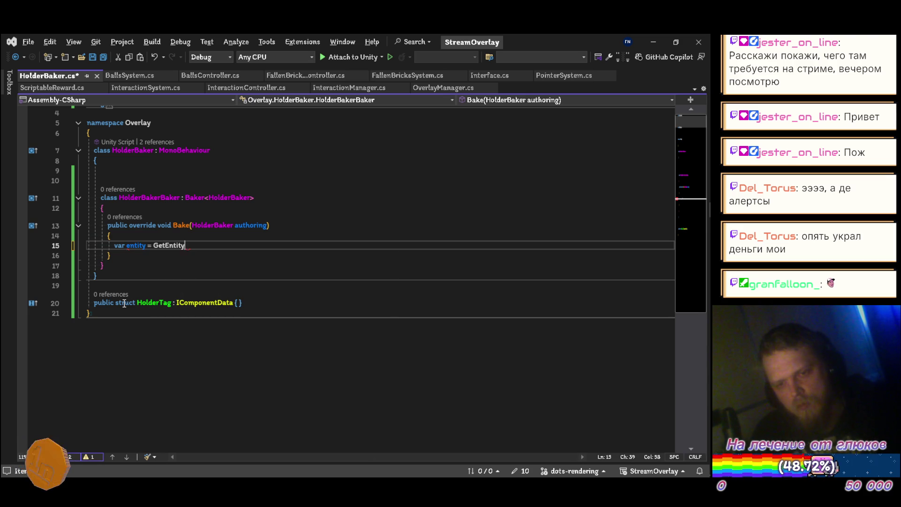
type("(tra")
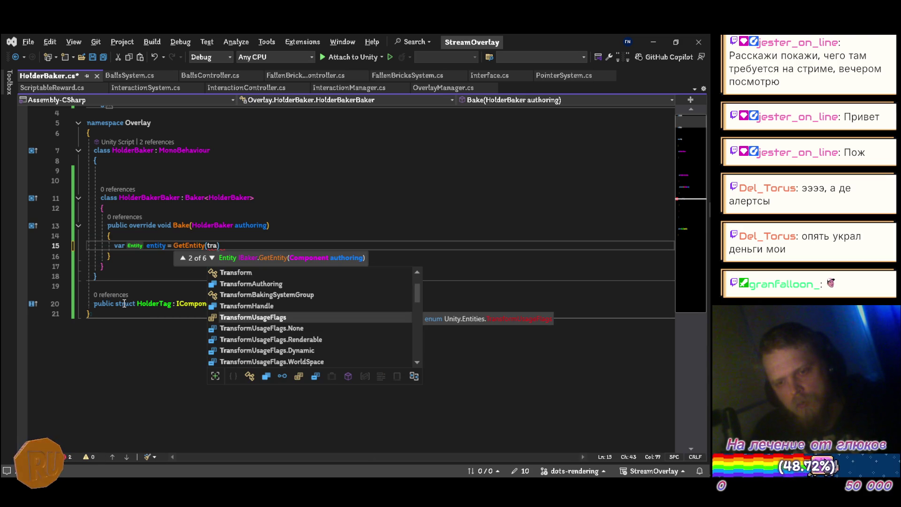
key("Down")
key("Down")
key("Down")
key("Tab")
type(");")
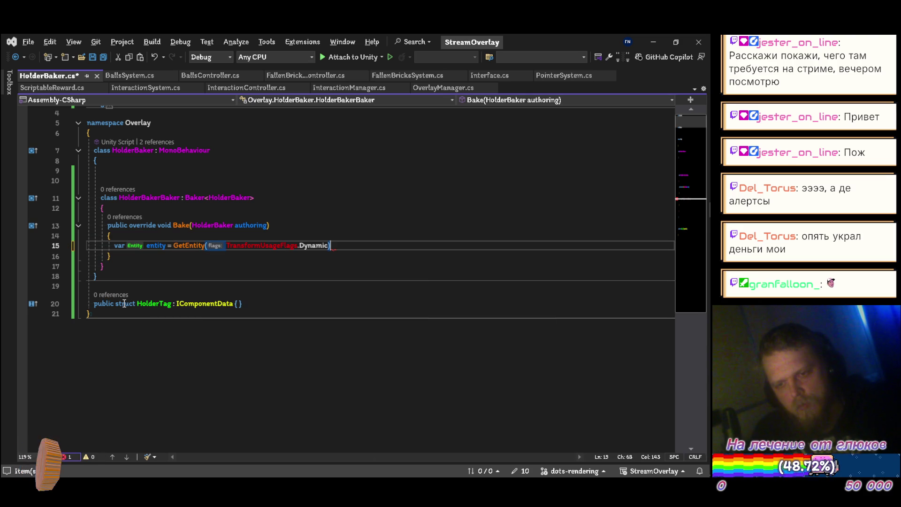
key("ctrl+s")
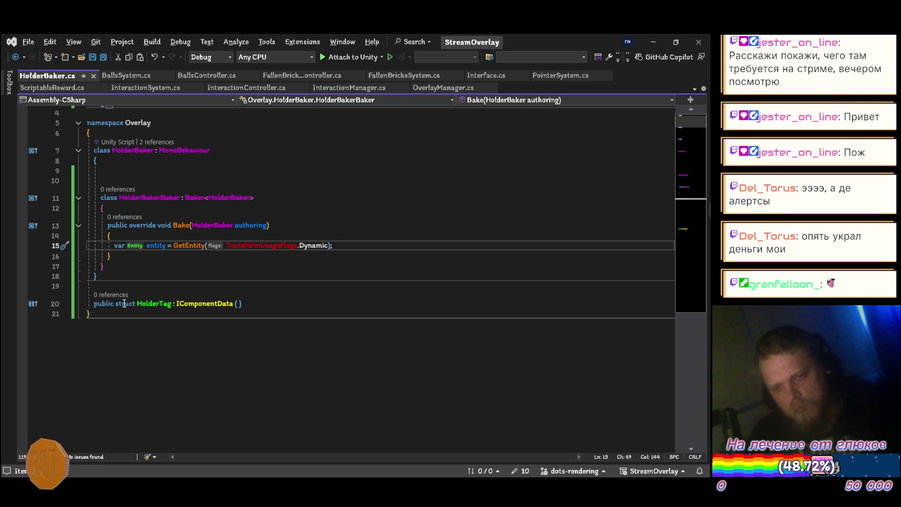
Step: Add AddComponent<HolderTag>(entity); to Bake, save HolderBaker.cs, and return to Unity
key("Return")
type("addc")
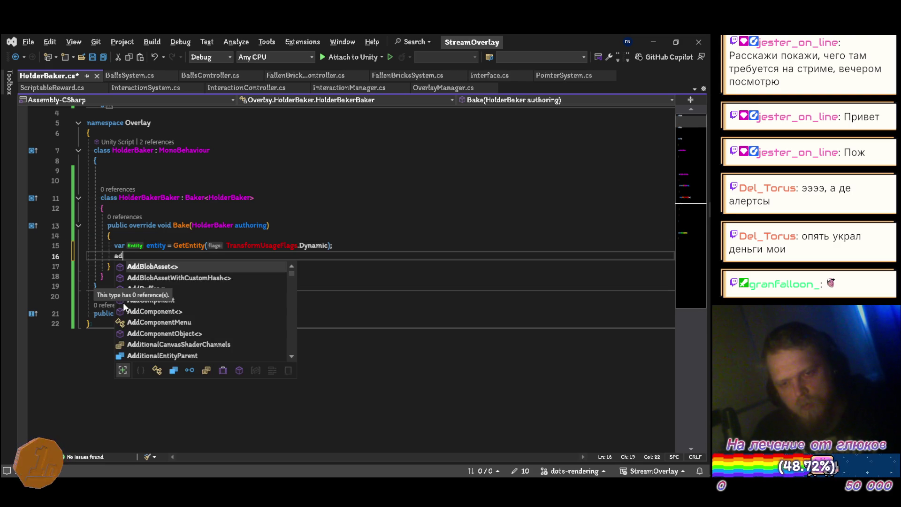
key("Tab")
type("<h")
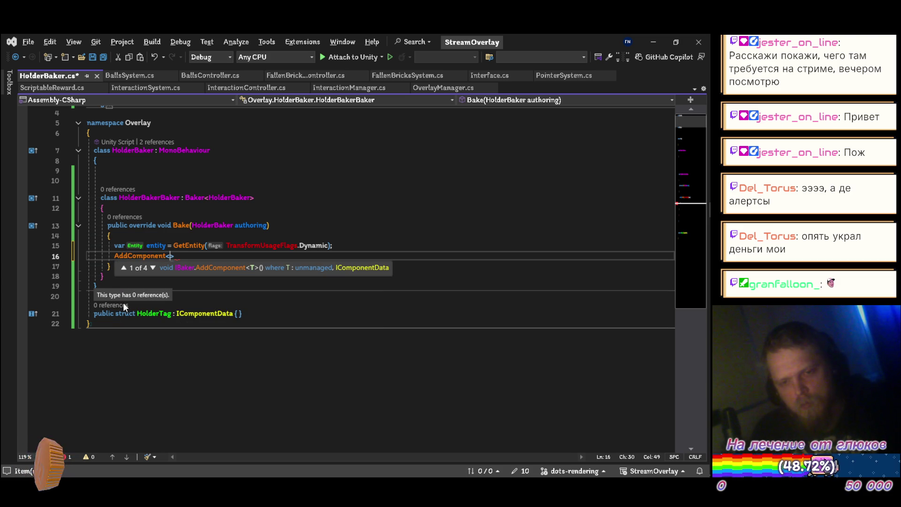
type("olderta")
key("Tab")
type(">(e")
key("Tab")
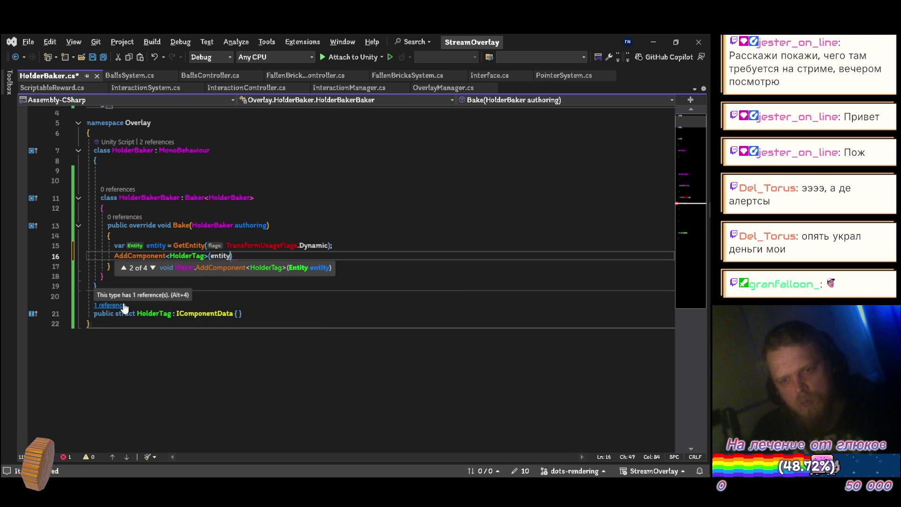
type(");")
key("ctrl+s")
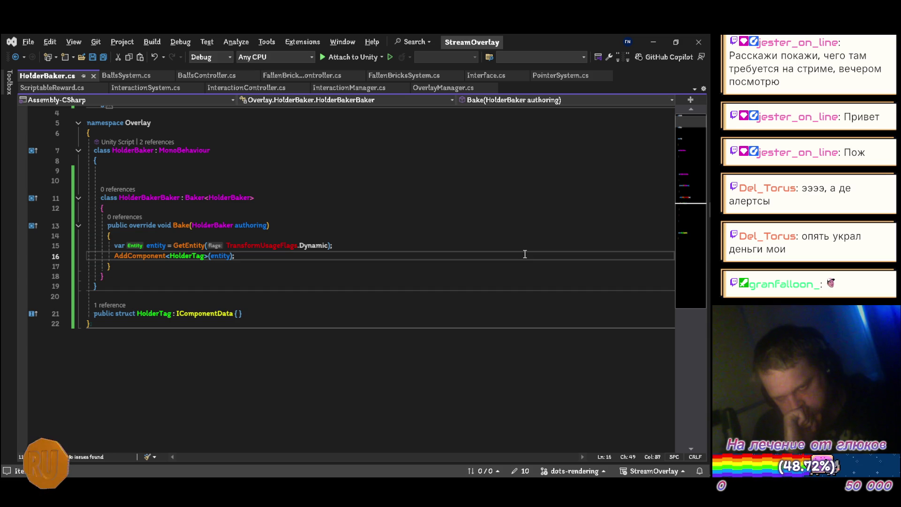
key("ctrl+s")
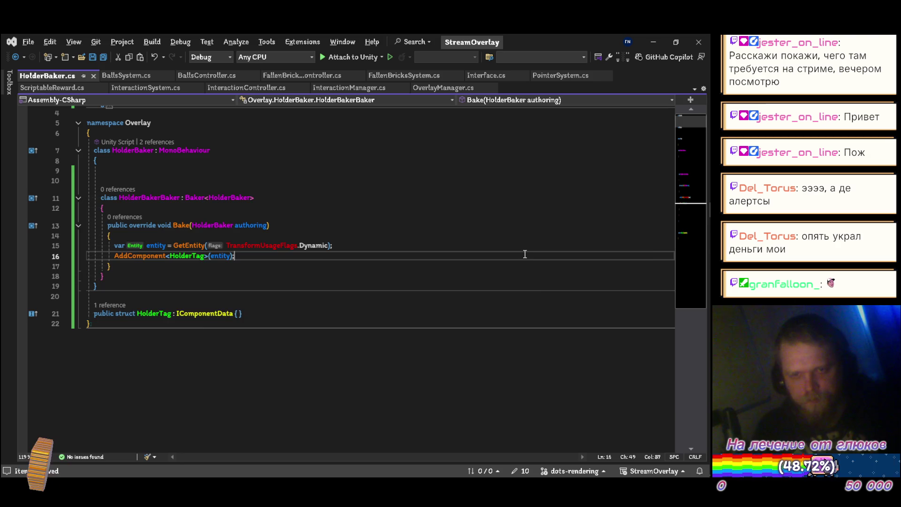
key("alt+Tab")
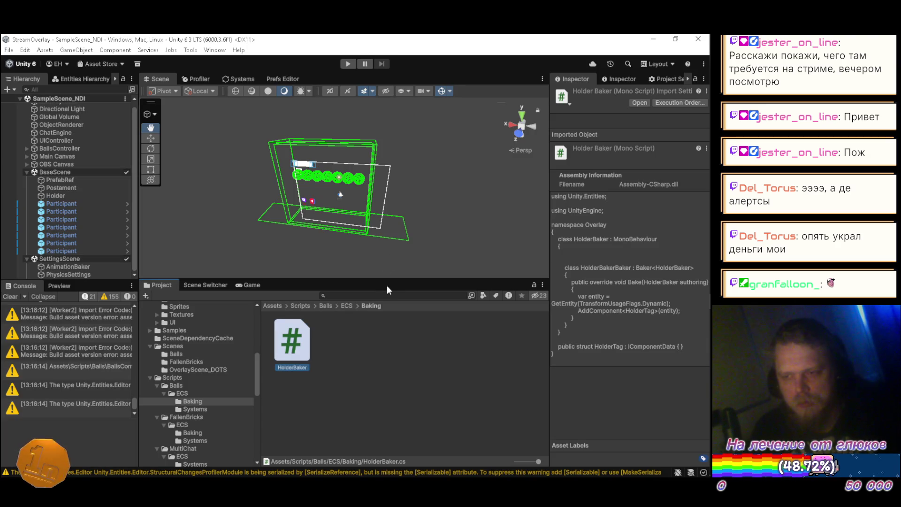
Step: Attach the HolderBaker script to Holder and test the scene briefly in Play mode
left_click(75, 197)
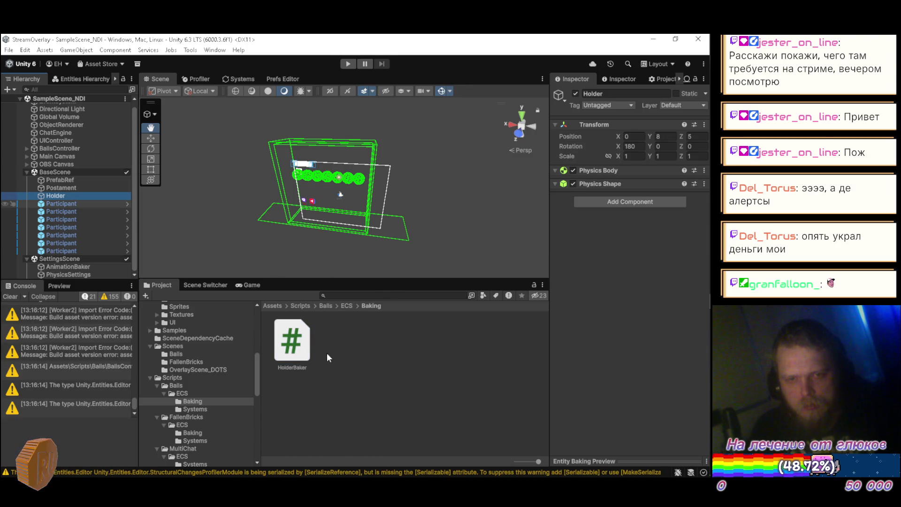
mouse_move(296, 344)
left_mouse_down()
mouse_move(655, 433)
mouse_move(648, 423)
left_mouse_up()
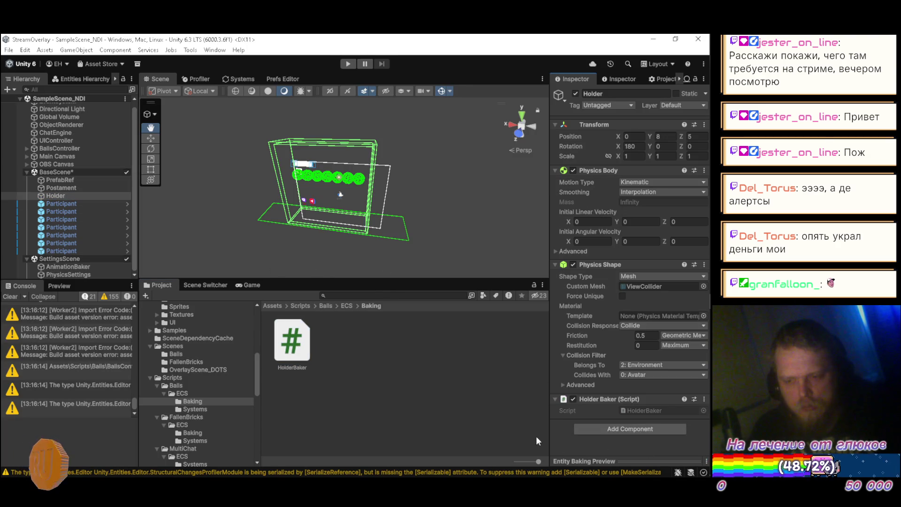
left_click(348, 64)
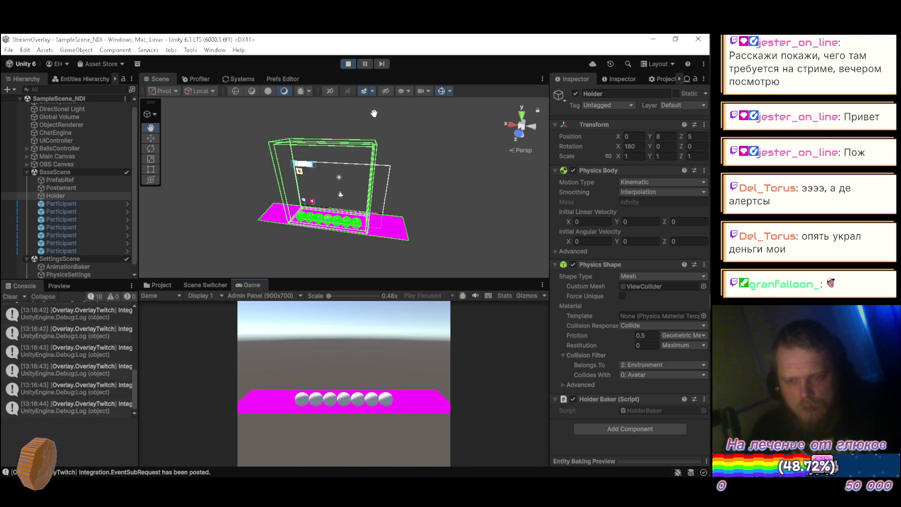
left_click(348, 63)
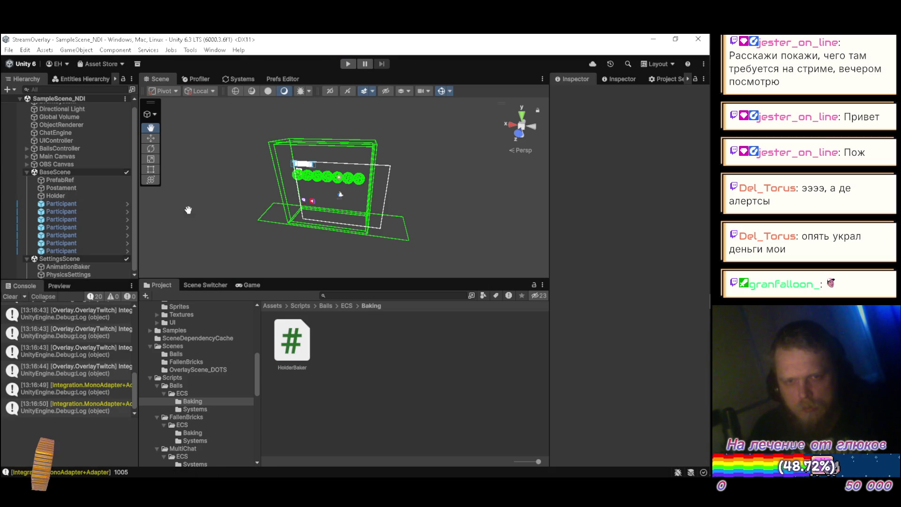
Step: Collapse Holder's Physics Body and Physics Shape components
left_click(91, 196)
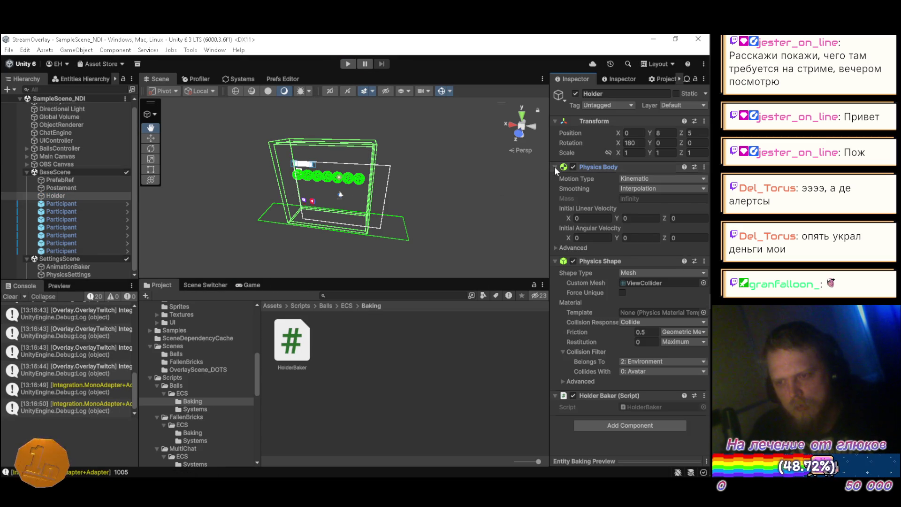
left_click(555, 167)
left_click(556, 178)
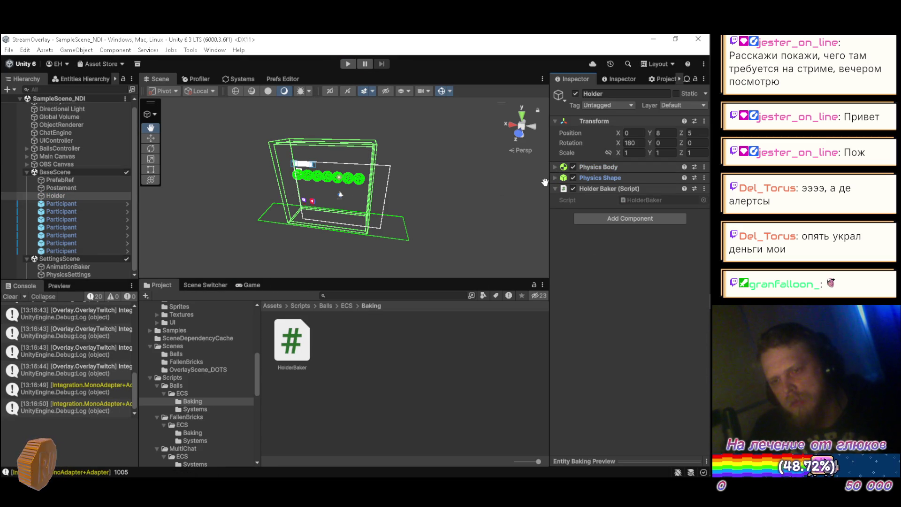
key("XF86AudioNext")
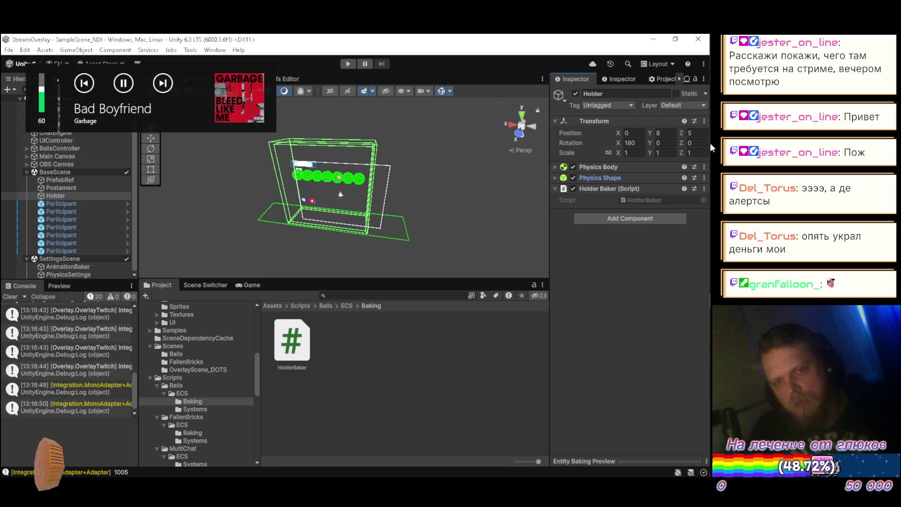
Step: Play Metric's 'Help I'm Alive' from the YouTube Music Up Next queue, then return to Unity
mouse_move(710, 143)
mouse_move(691, 87)
left_click(650, 93)
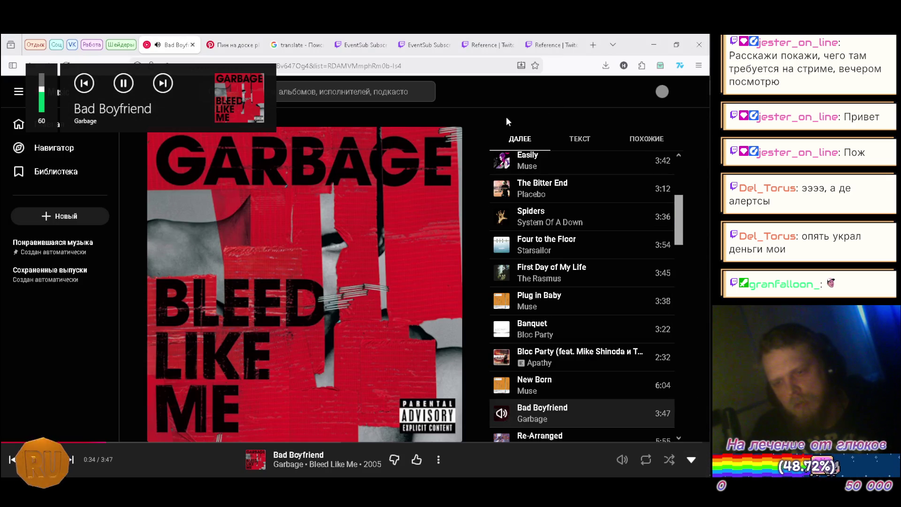
scroll(591, 207, "down", 3)
scroll(591, 207, "down", 2)
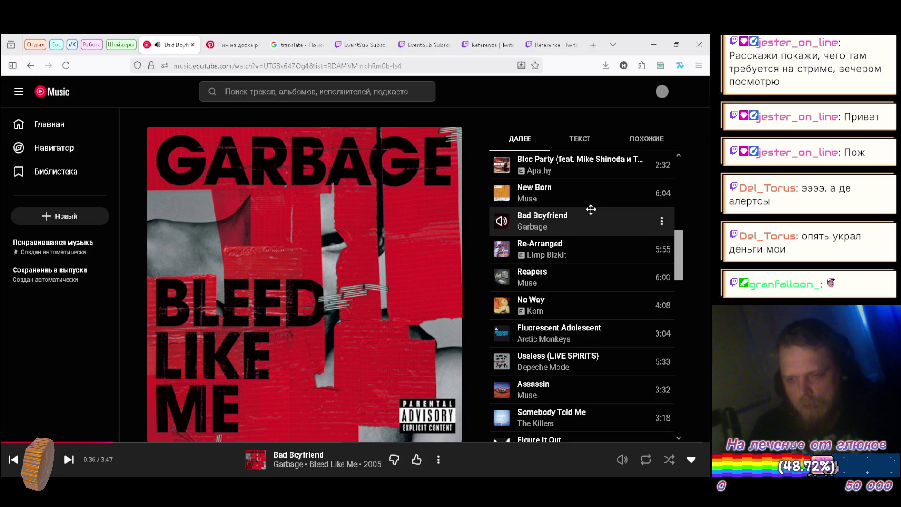
scroll(590, 207, "down", 3)
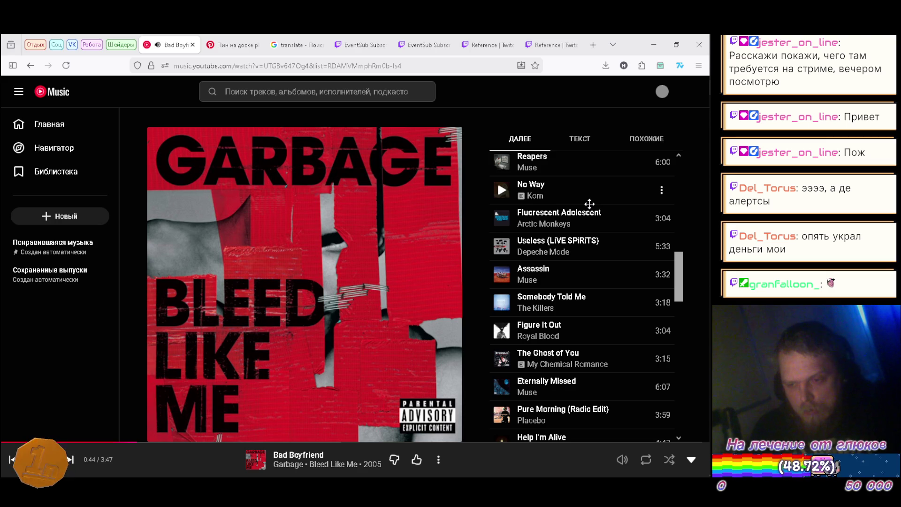
scroll(590, 204, "down", 1)
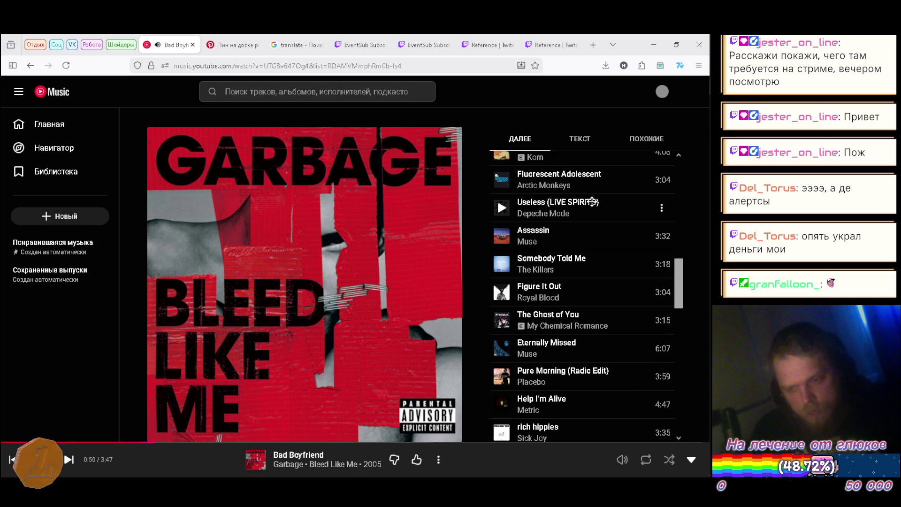
scroll(589, 205, "down", 2)
left_click(545, 322)
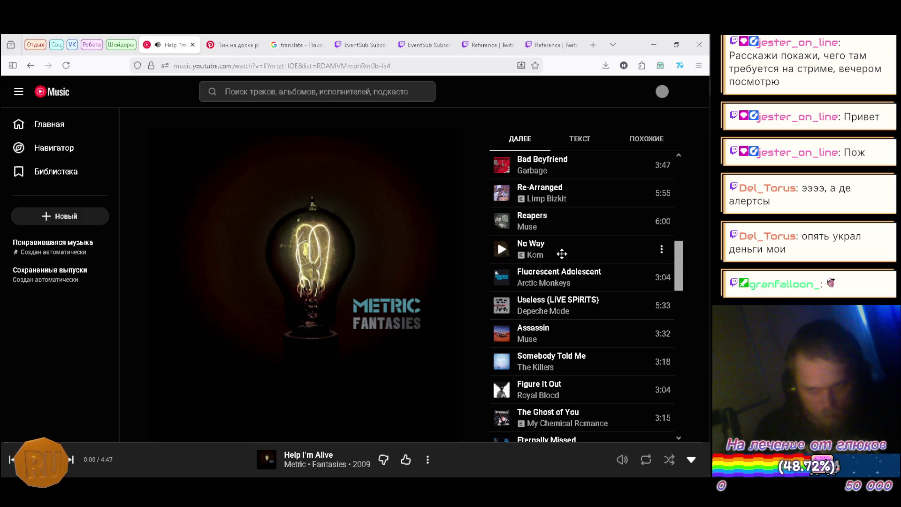
scroll(570, 247, "down", 1)
scroll(570, 248, "down", 5)
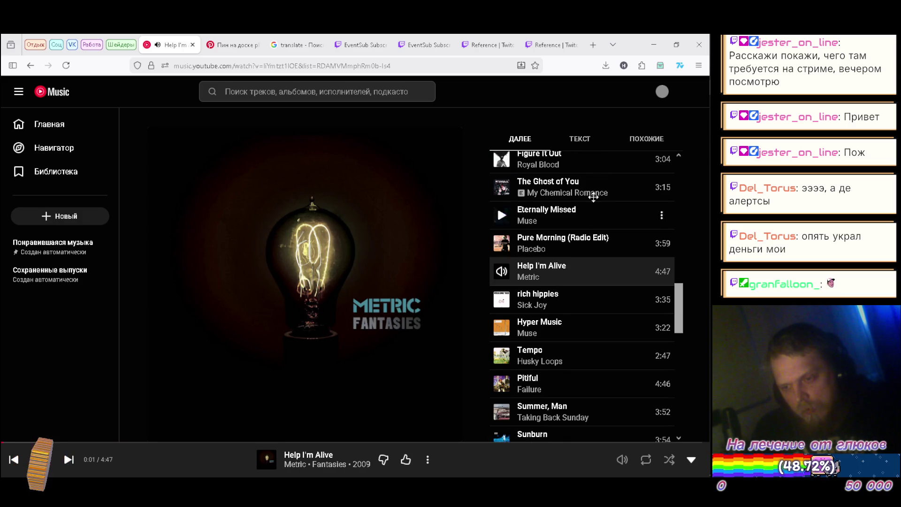
key("alt+Tab")
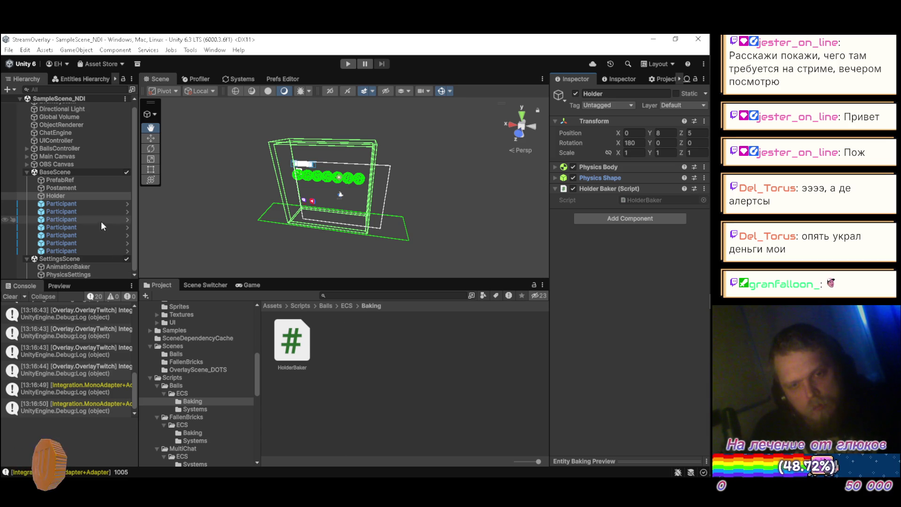
scroll(97, 241, "up", 1)
scroll(97, 242, "down", 1)
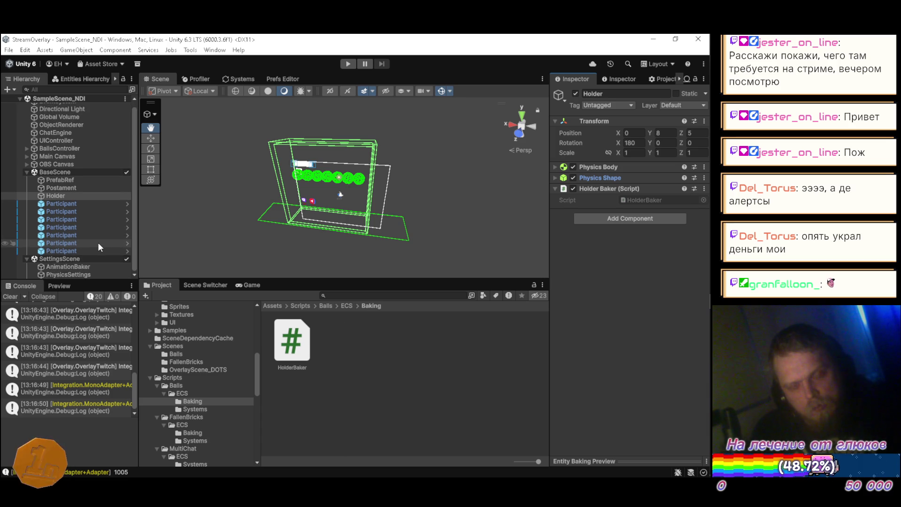
scroll(97, 243, "up", 1)
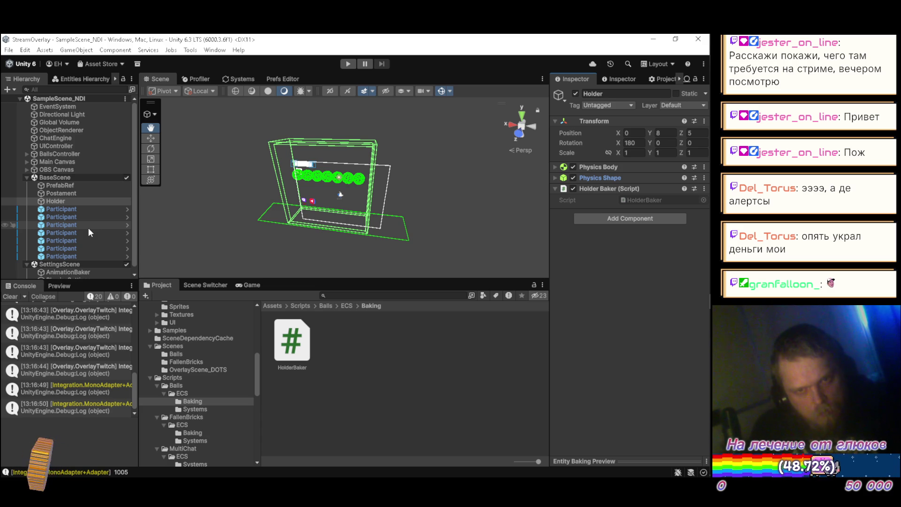
left_click(81, 193)
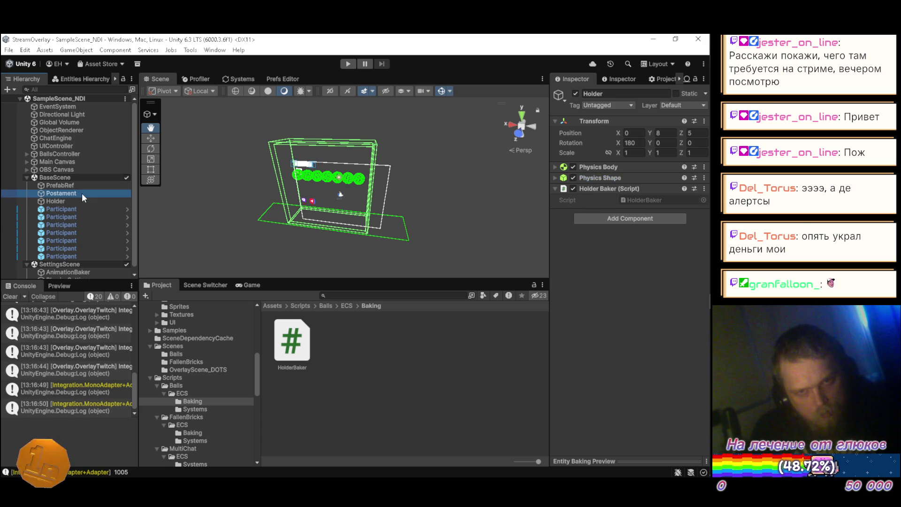
left_click(84, 185)
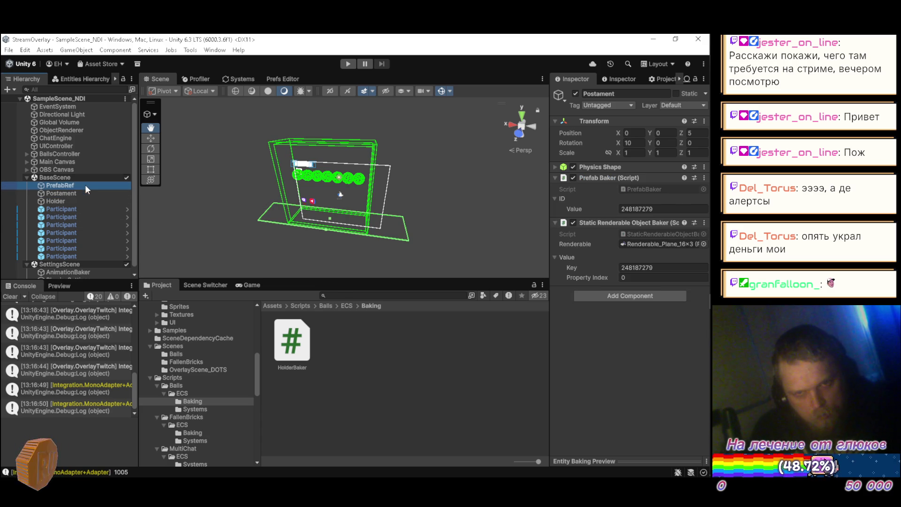
left_click(75, 208)
left_click(76, 201)
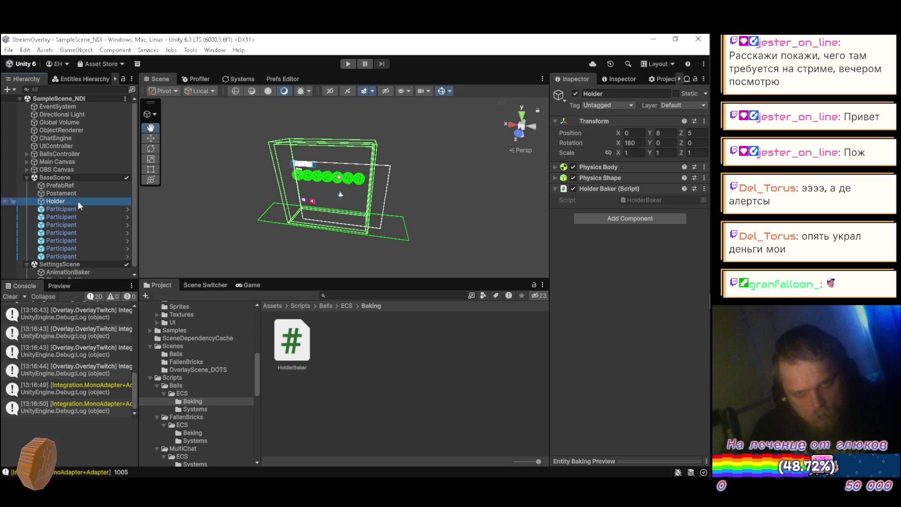
left_click(356, 346)
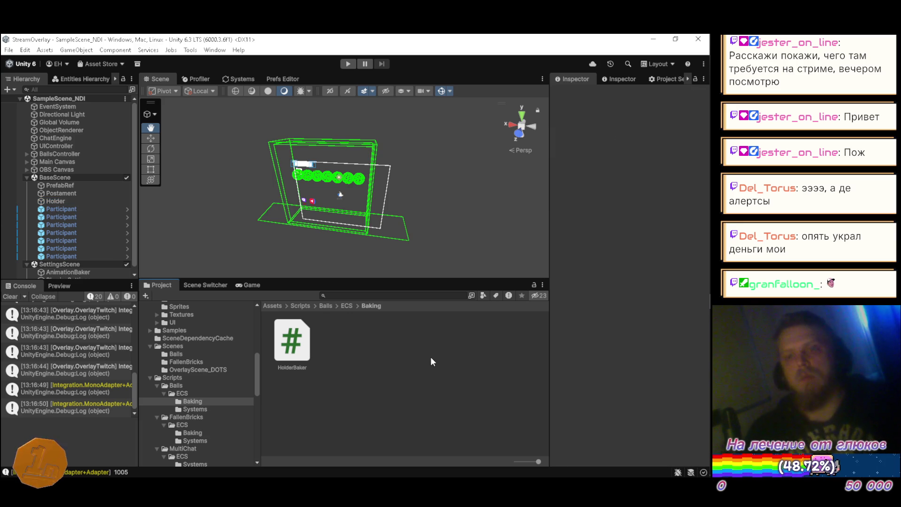
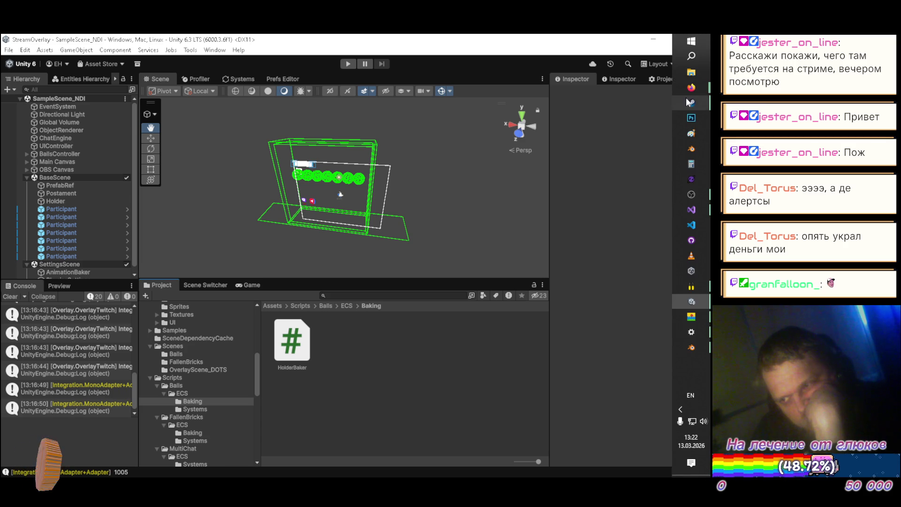
Step: Bring YouTube Music to the front, scroll the Далее queue to its end, then go Home
mouse_move(691, 88)
left_click(569, 94)
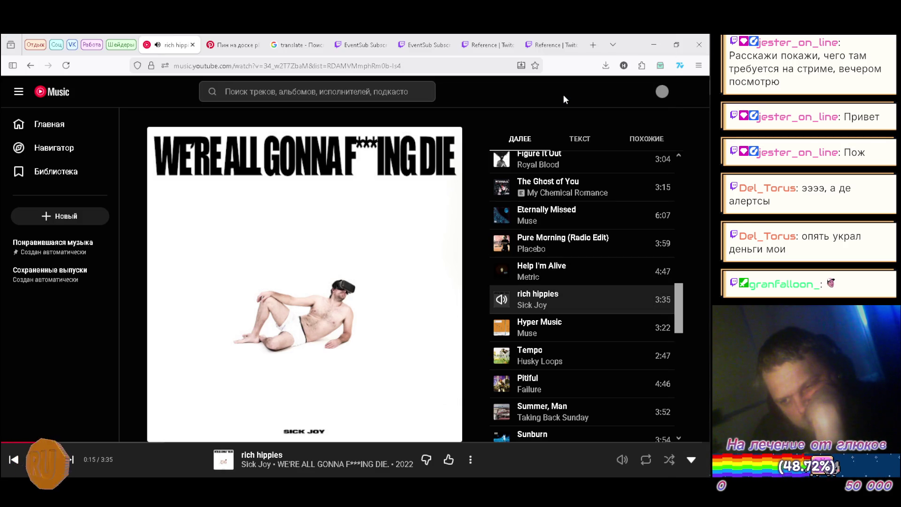
scroll(582, 168, "down", 3)
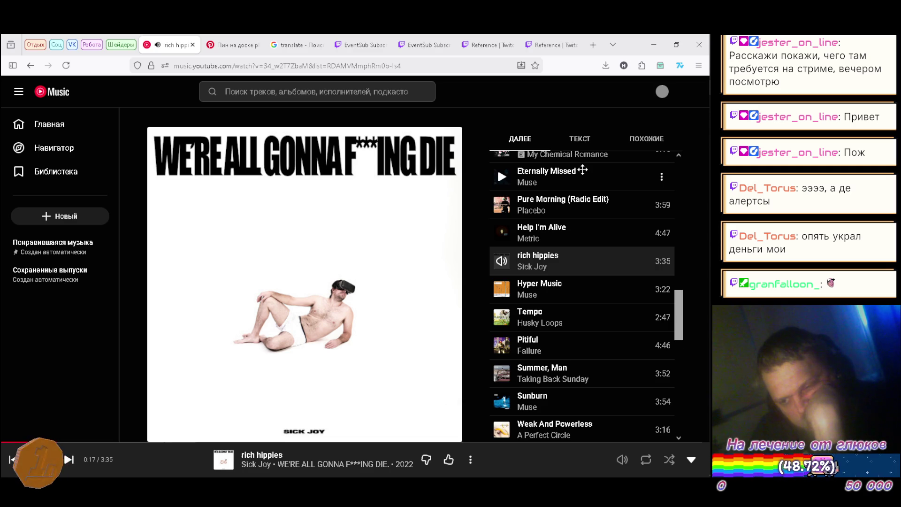
scroll(585, 168, "down", 1)
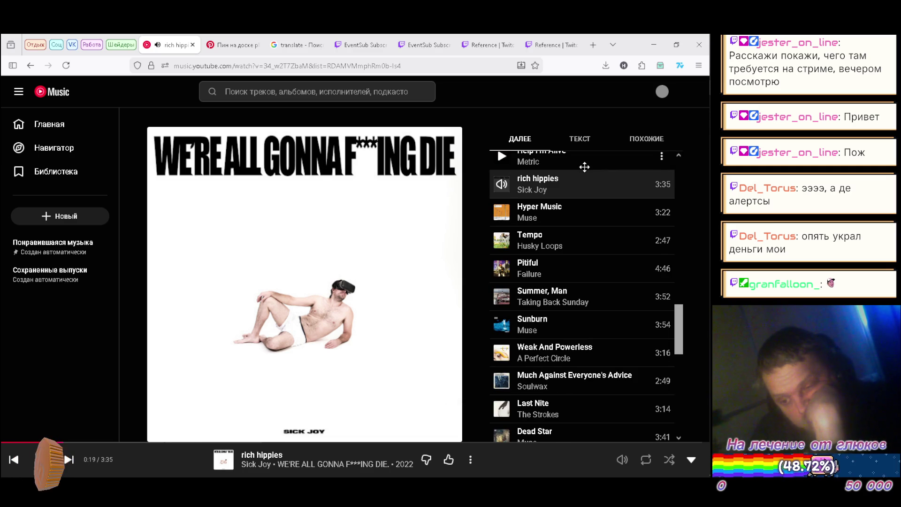
scroll(585, 167, "down", 1)
scroll(585, 167, "down", 2)
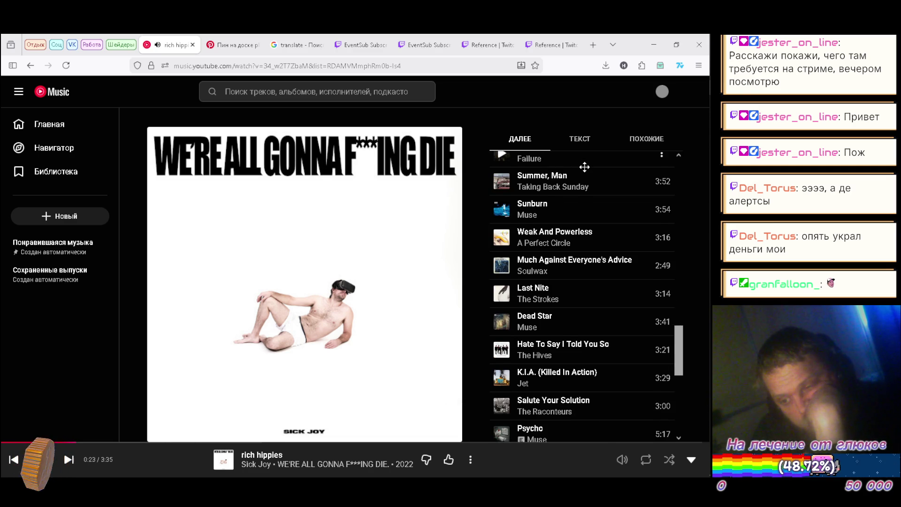
scroll(584, 167, "down", 1)
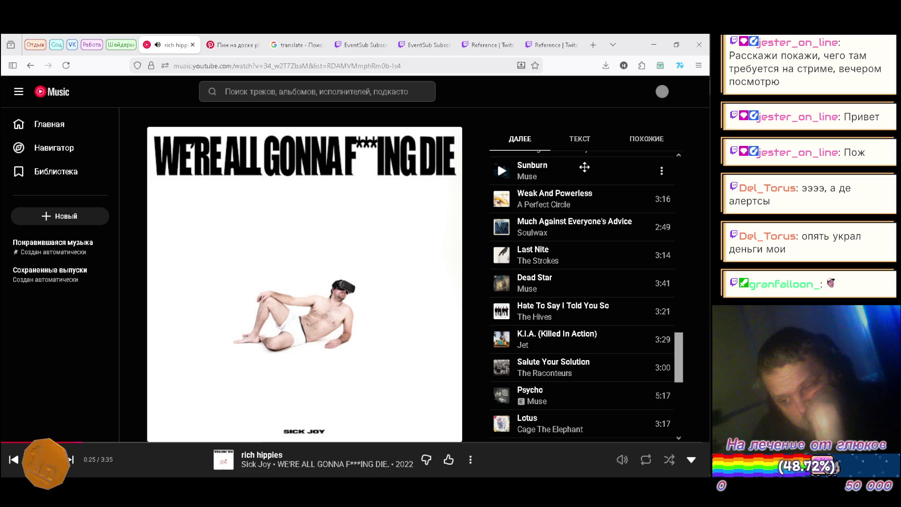
scroll(585, 167, "down", 1)
scroll(584, 167, "down", 1)
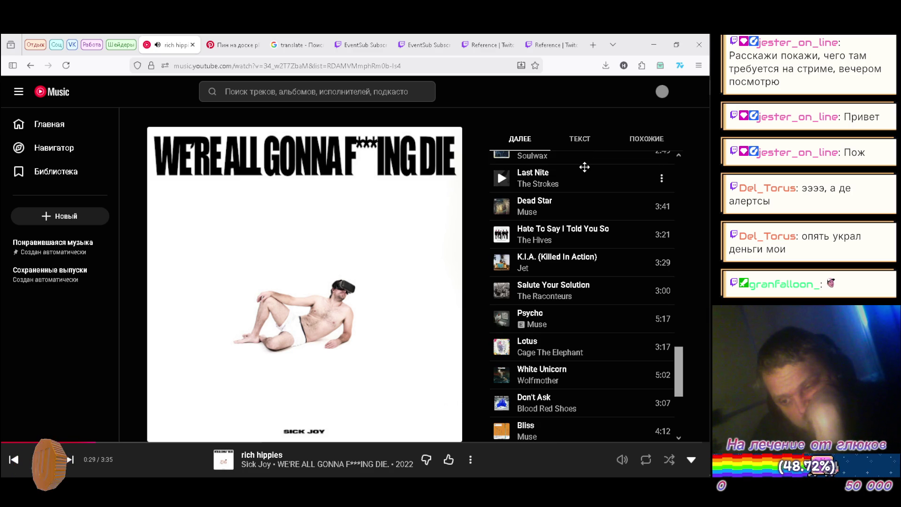
scroll(585, 167, "down", 1)
scroll(584, 167, "down", 1)
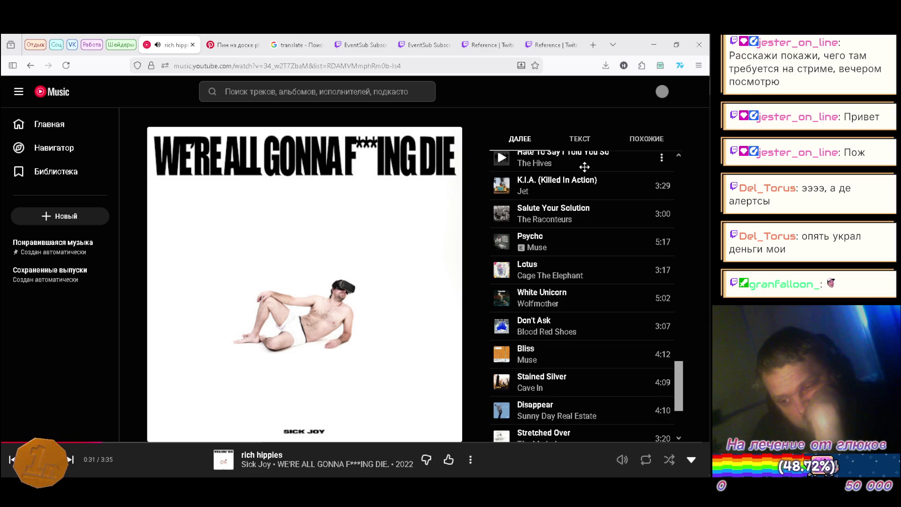
scroll(584, 167, "down", 1)
scroll(584, 167, "down", 1)
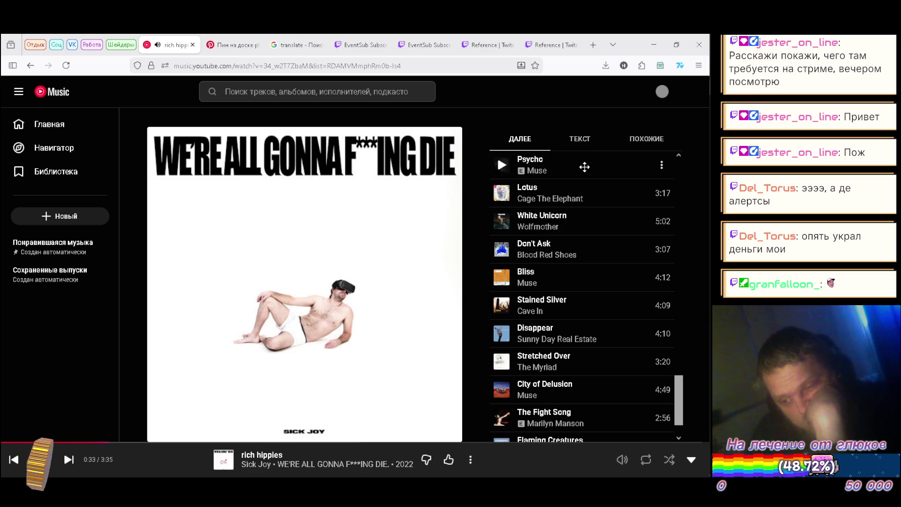
scroll(585, 167, "down", 1)
scroll(584, 167, "down", 1)
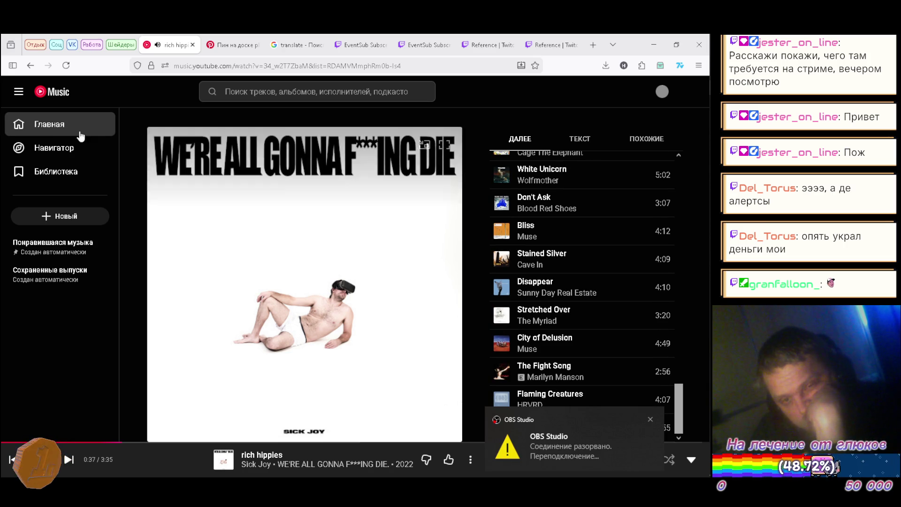
left_click(60, 128)
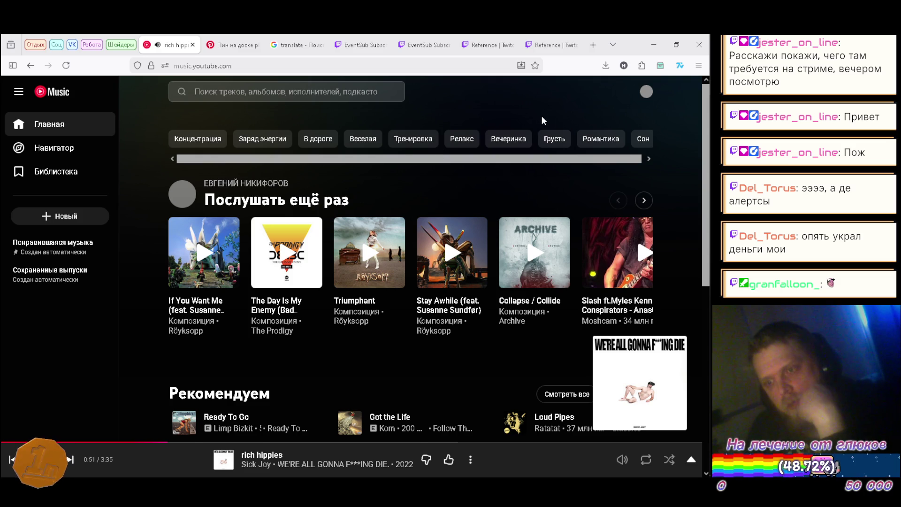
Step: Play Avenged Sevenfold's 'Bat Country' from the Рекомендуем shelf, then return to the Unity editor
scroll(516, 122, "down", 4)
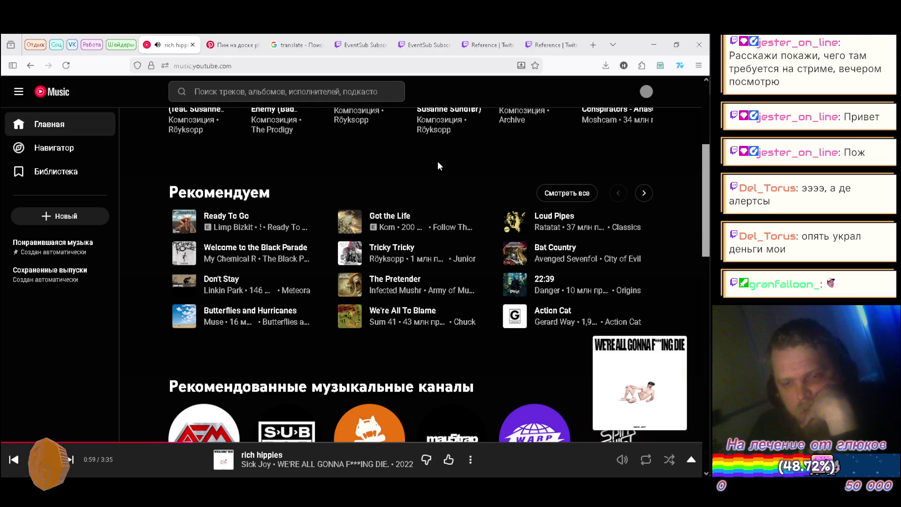
left_click(513, 256)
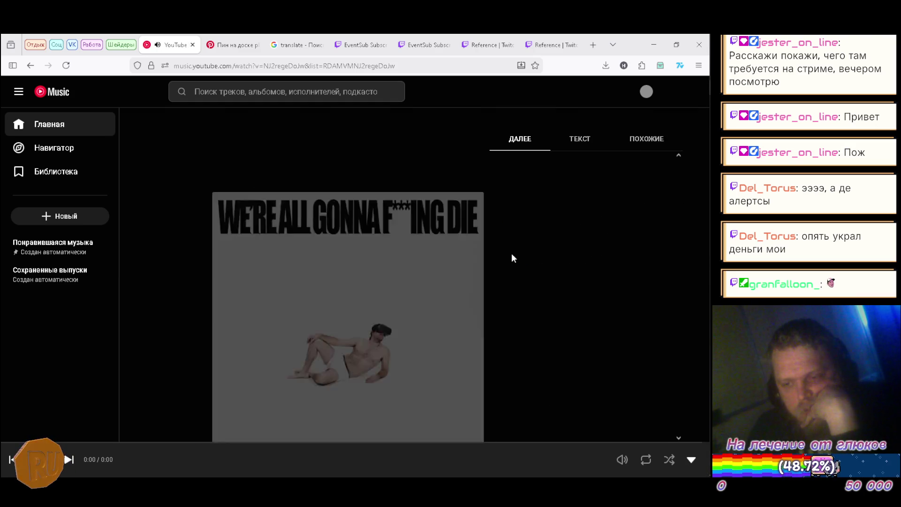
mouse_move(700, 88)
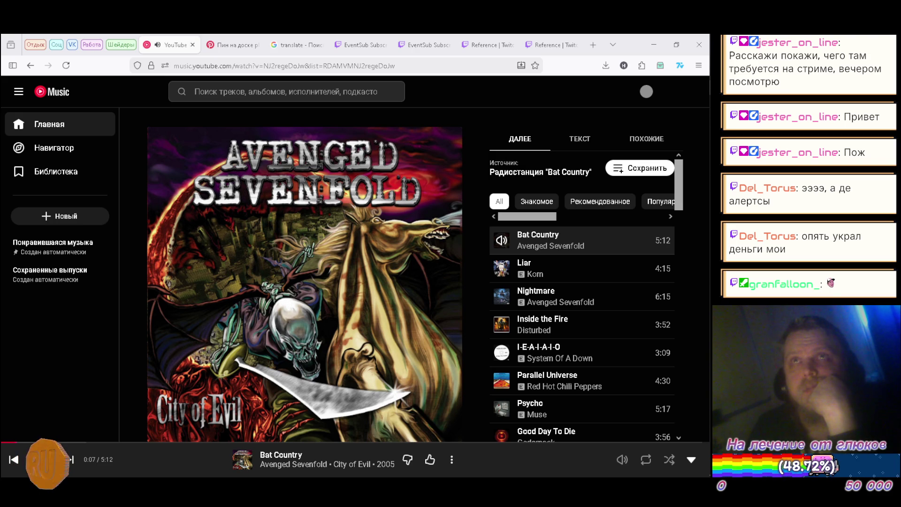
mouse_move(711, 217)
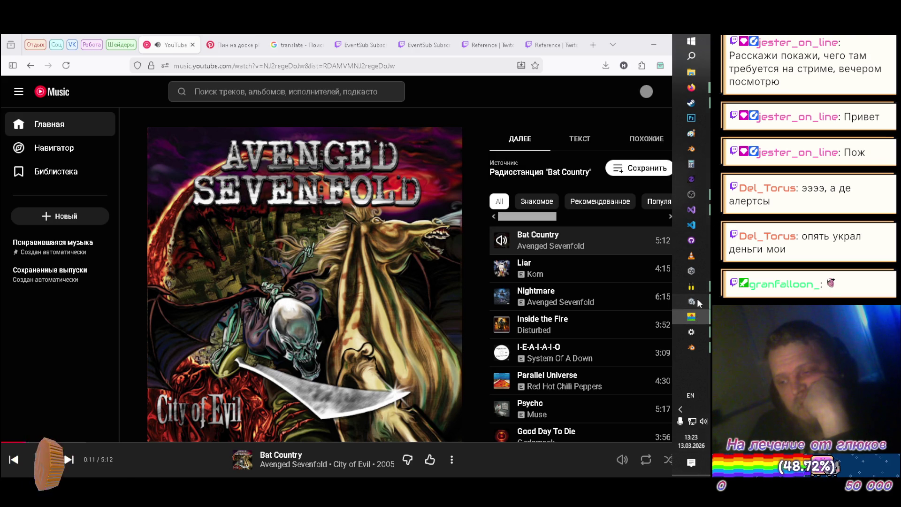
left_click(697, 300)
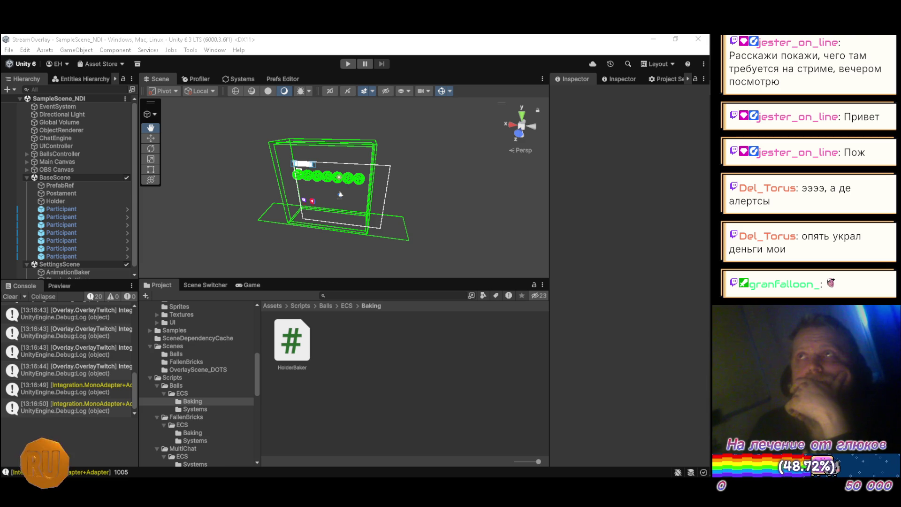
mouse_move(711, 248)
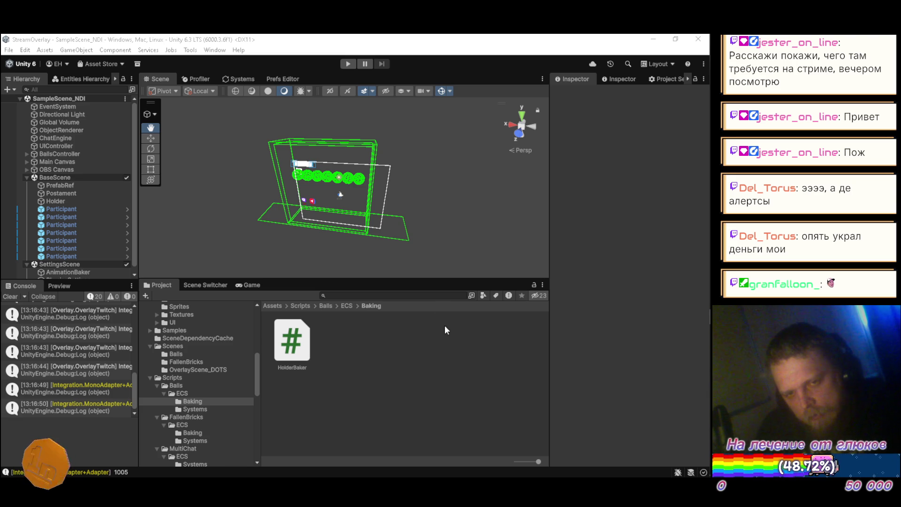
Step: Select Holder and briefly expand, then collapse, its Physics Body component
left_click(74, 202)
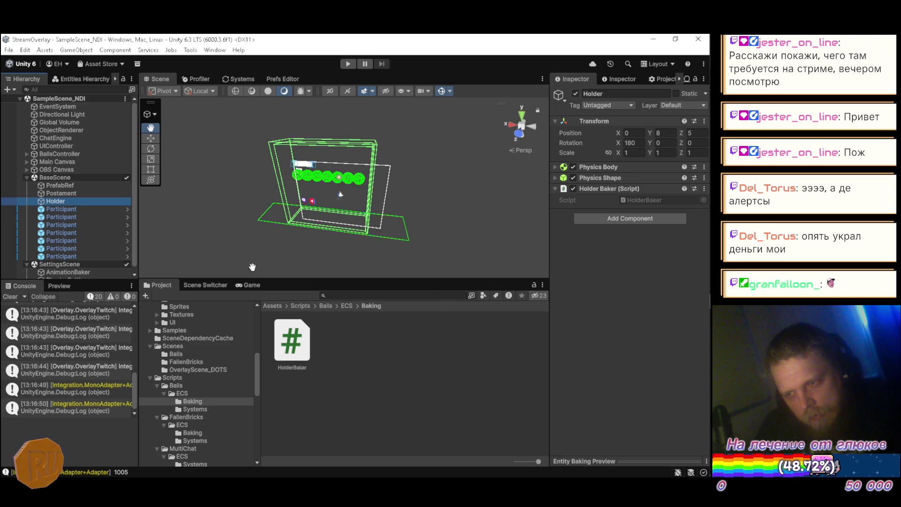
left_click(555, 167)
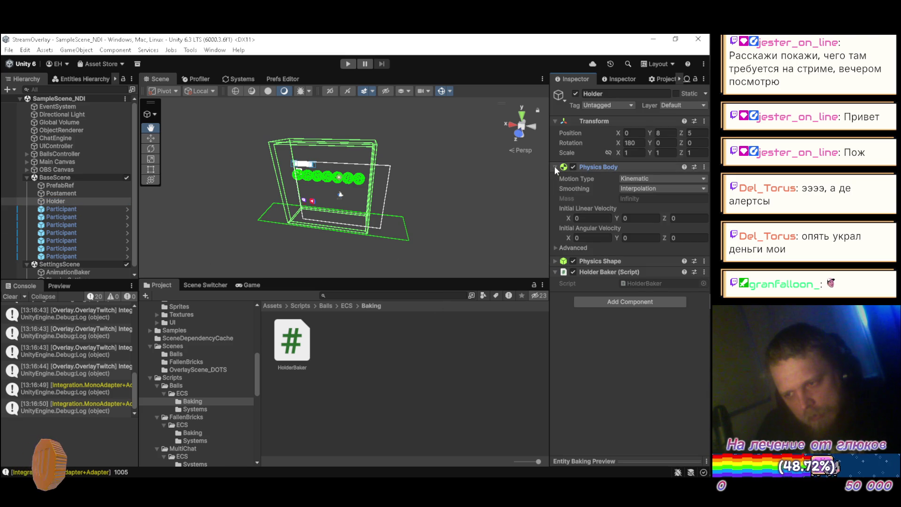
left_click(555, 167)
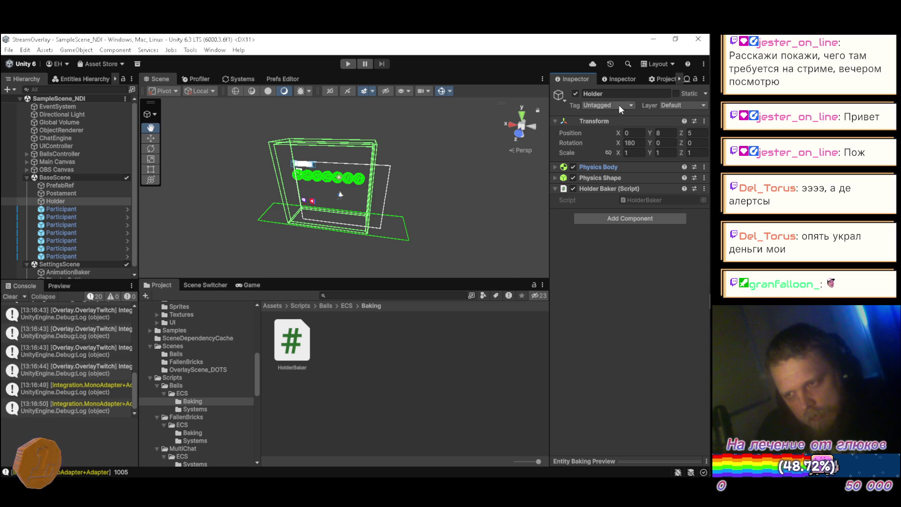
Step: Review Holder's baked entity components, then return to its GameObject components and deselect it
left_click(623, 79)
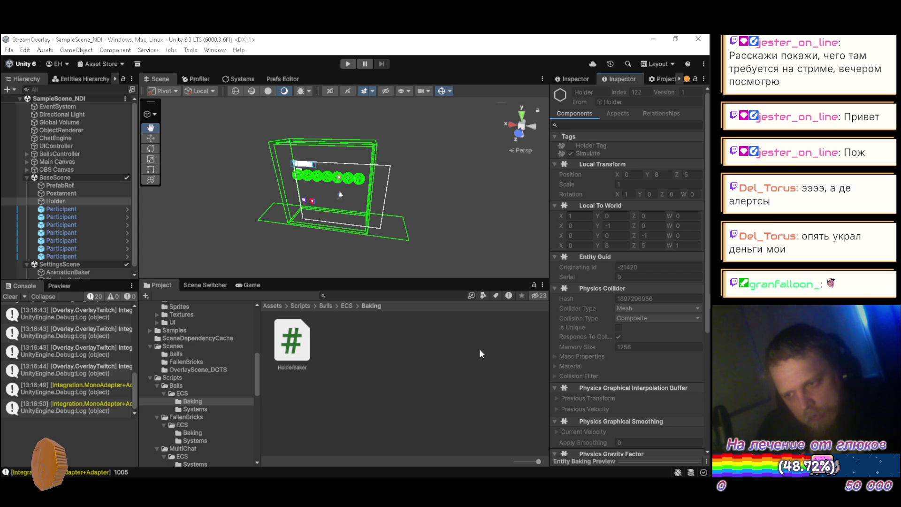
scroll(570, 365, "down", 4)
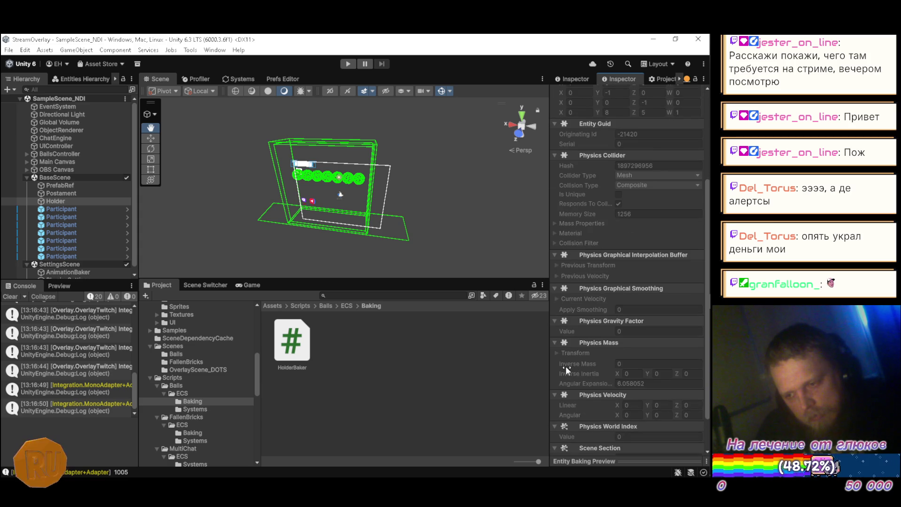
scroll(565, 367, "up", 4)
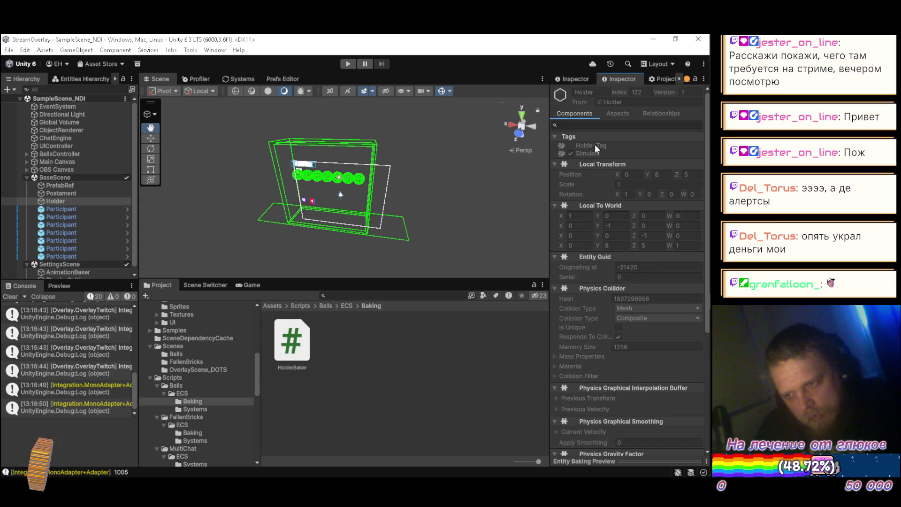
left_click(576, 81)
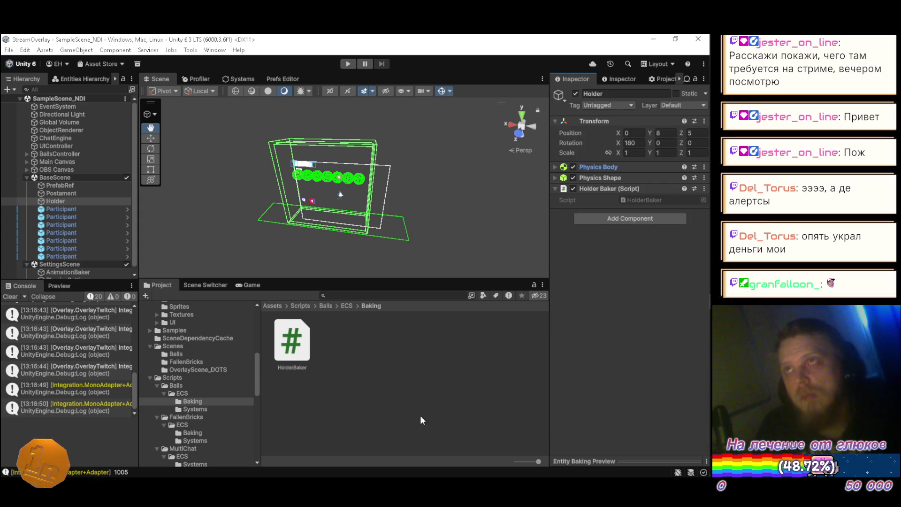
left_click(389, 377)
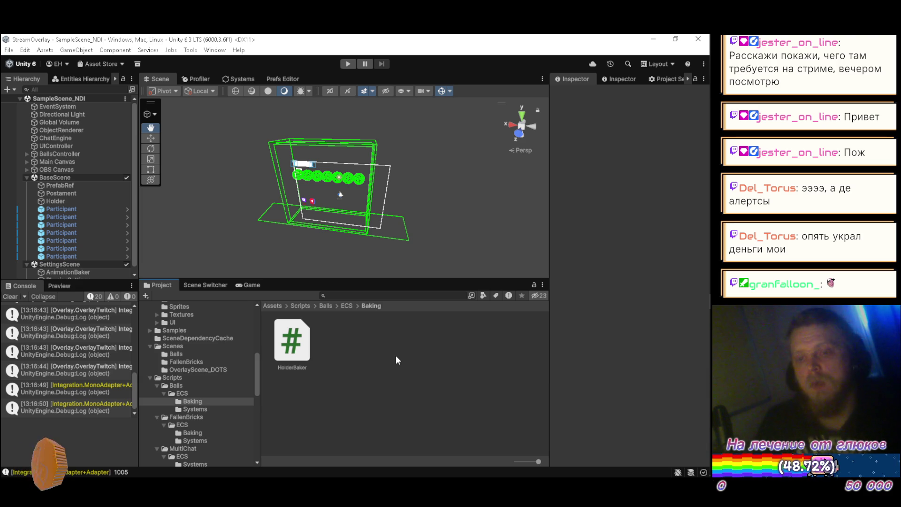
Step: Orbit the Scene view to see the green balls along the holder frame from a new angle
mouse_move(254, 203)
left_mouse_down()
mouse_move(321, 235)
mouse_move(303, 240)
mouse_move(298, 193)
mouse_move(301, 201)
mouse_move(291, 207)
mouse_move(300, 238)
mouse_move(287, 164)
mouse_move(301, 225)
left_mouse_up()
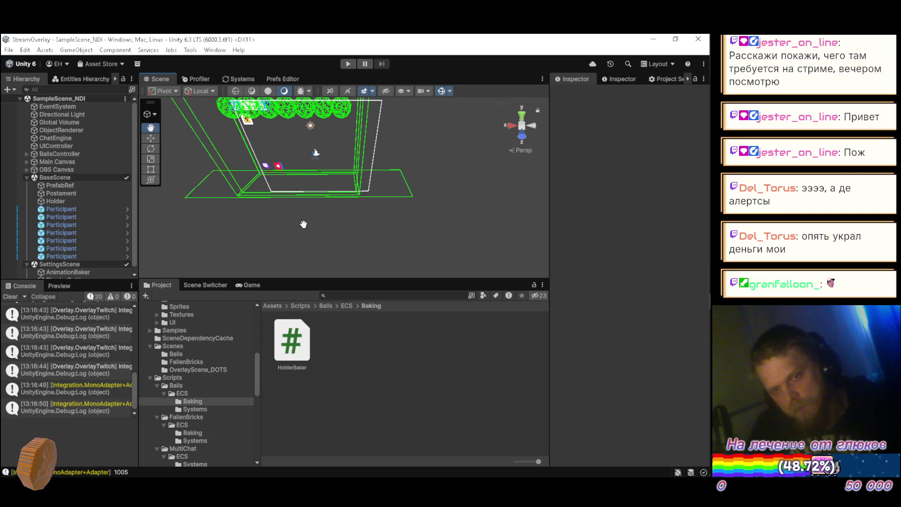
mouse_move(711, 232)
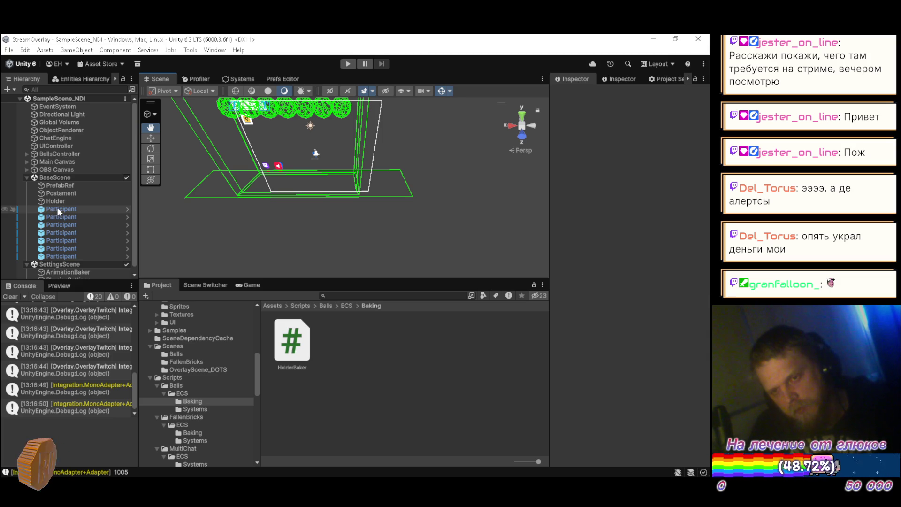
left_click(64, 193)
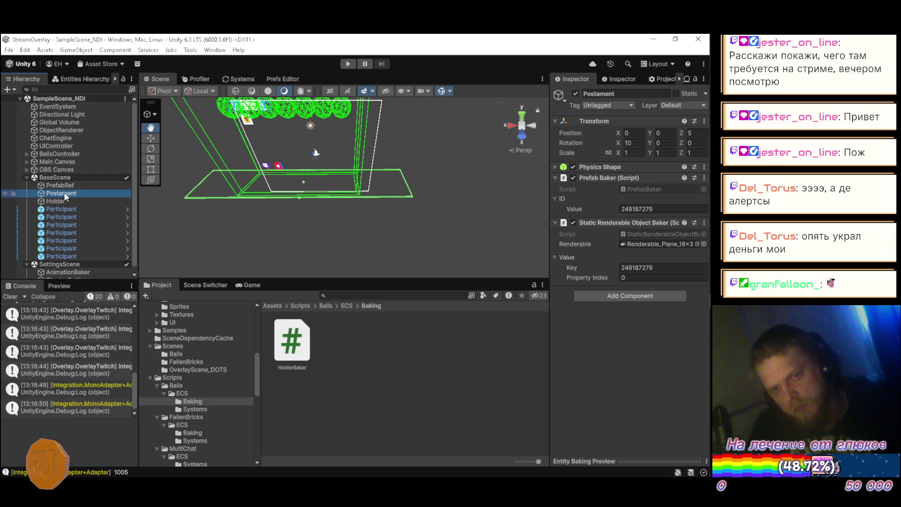
left_click(63, 193)
key("Home")
type("Sta")
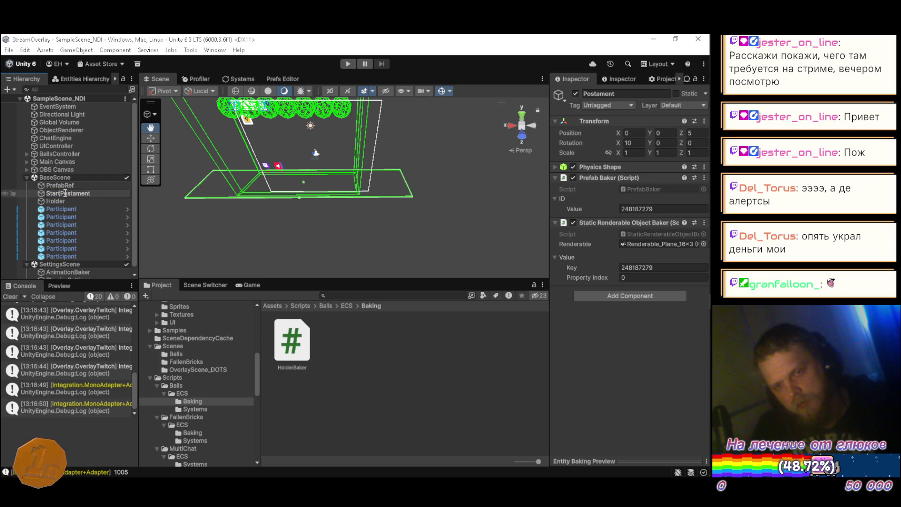
key("ctrl+Delete")
key("Return")
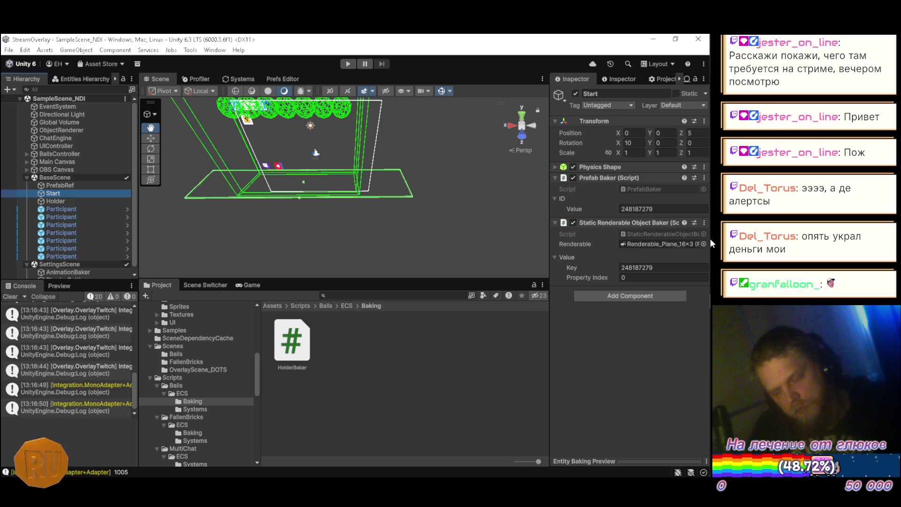
left_click(690, 348)
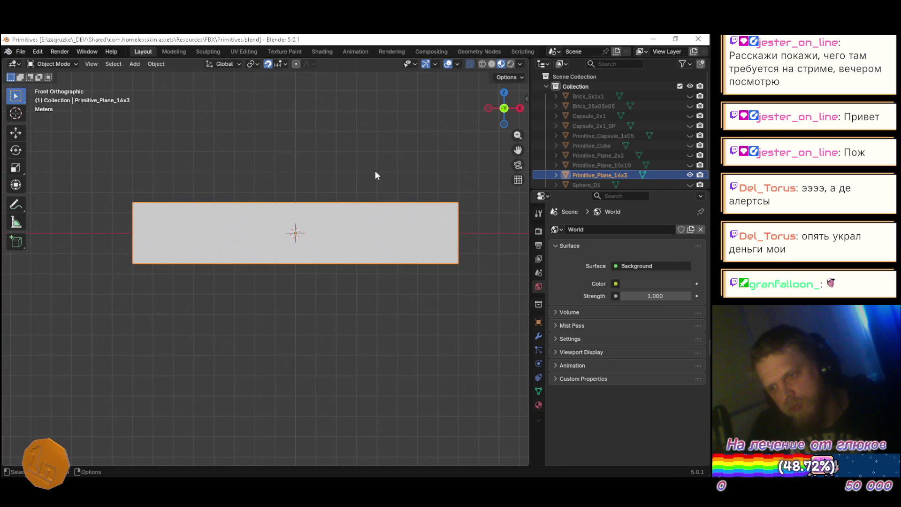
Step: Hide Primitive_Plane_16x3, show Primitive_Plane_2x2, duplicate it in place and hide the original
left_click(691, 175)
left_click(690, 156)
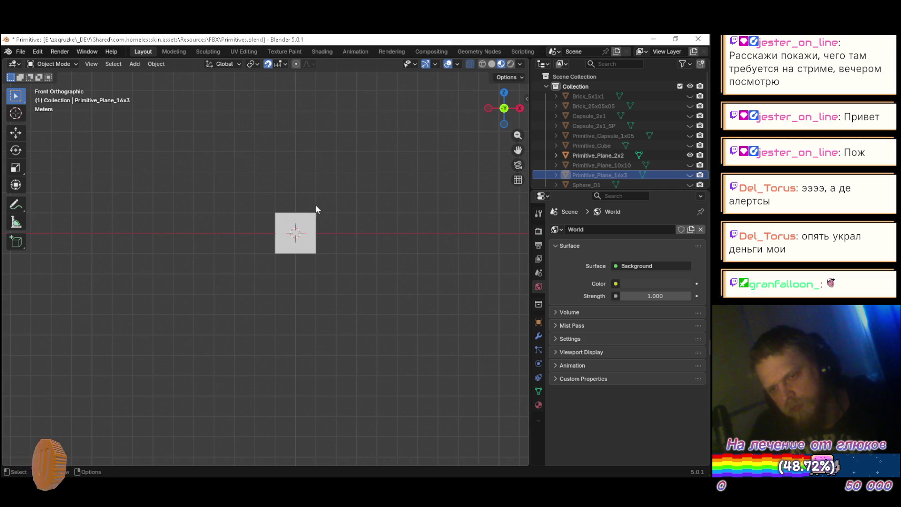
left_click(297, 218)
key("shift+d")
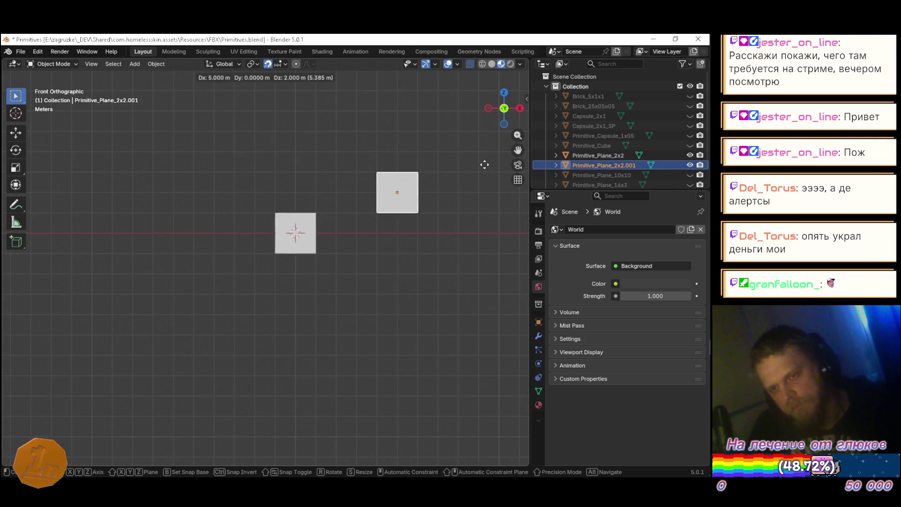
right_click(472, 176)
left_click(690, 155)
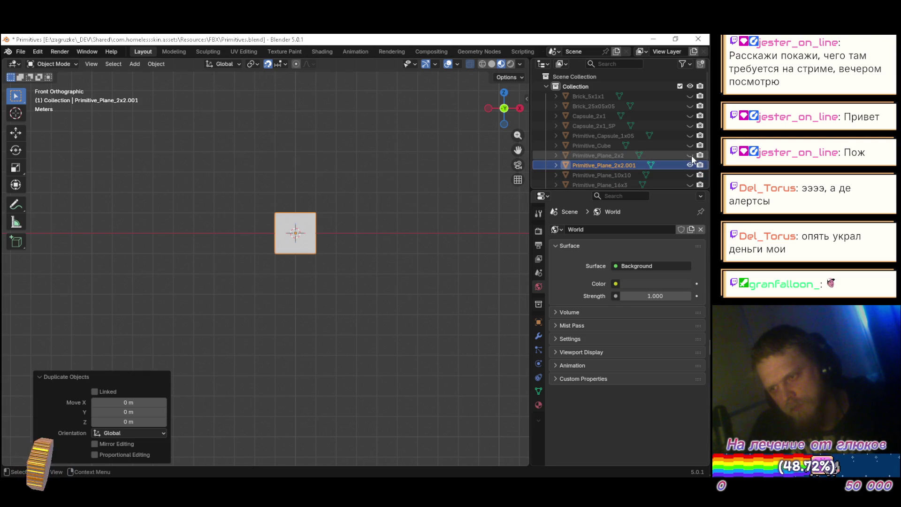
Step: Rename the duplicated plane to Primitive_Plane_4x4
double_click(634, 165)
key("End")
key("BackSpace")
key("BackSpace")
key("BackSpace")
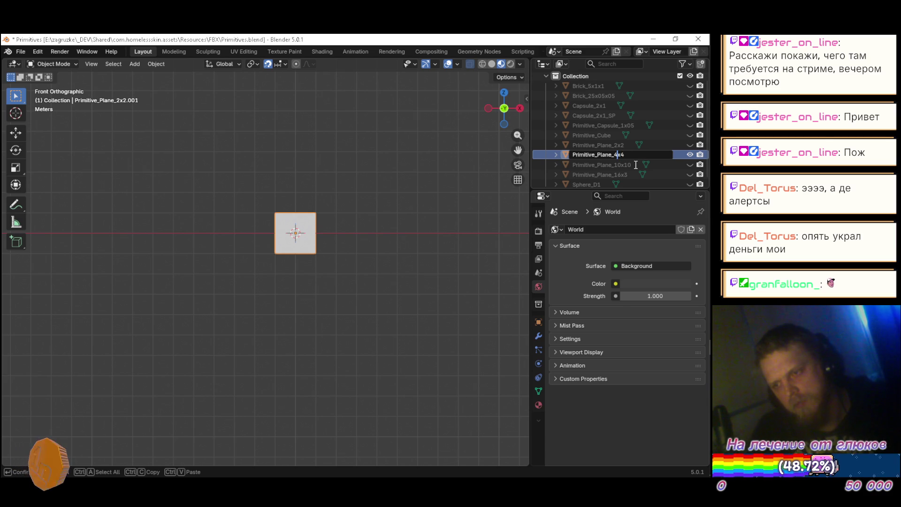
key("Return")
Step: Switch back to the Unity editor
key("alt+Tab")
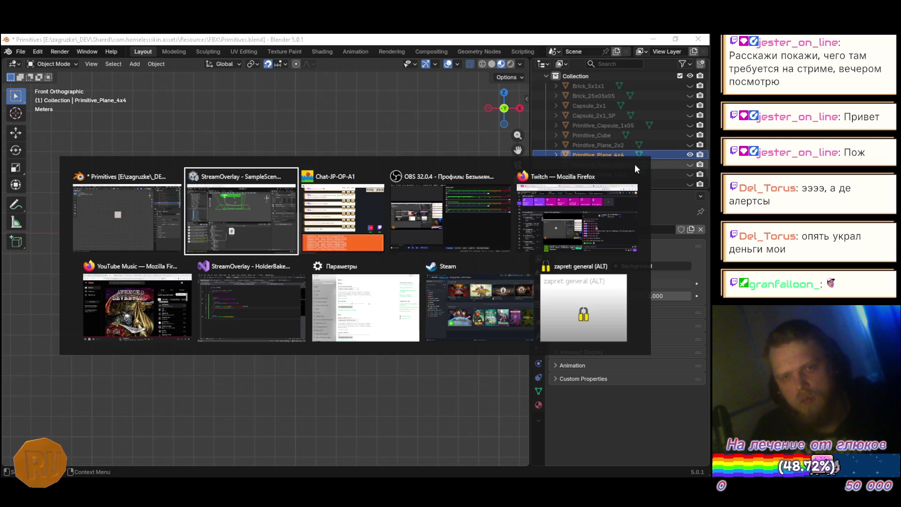
key("alt+Tab")
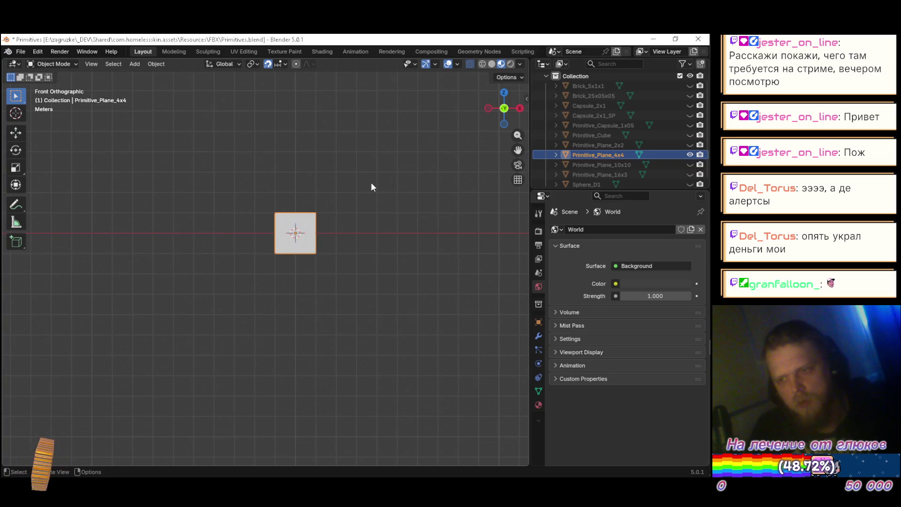
key("alt+Tab")
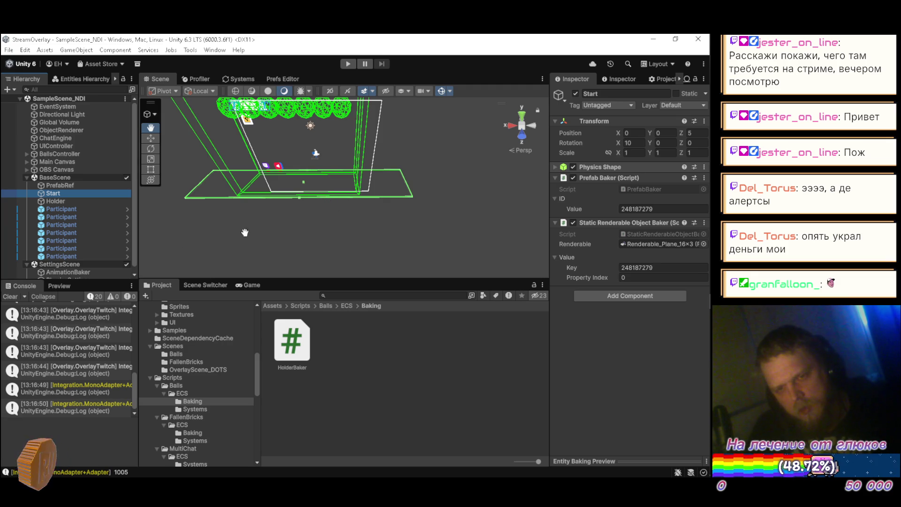
Step: Create an empty GameObject under BaseScene named Tile and search the physics components to add
left_click(72, 177)
right_click(72, 177)
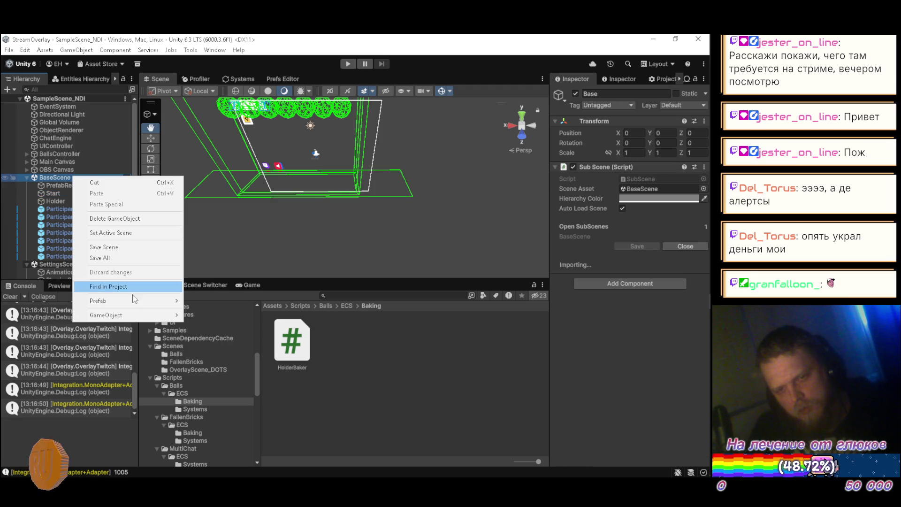
mouse_move(151, 317)
left_click(244, 135)
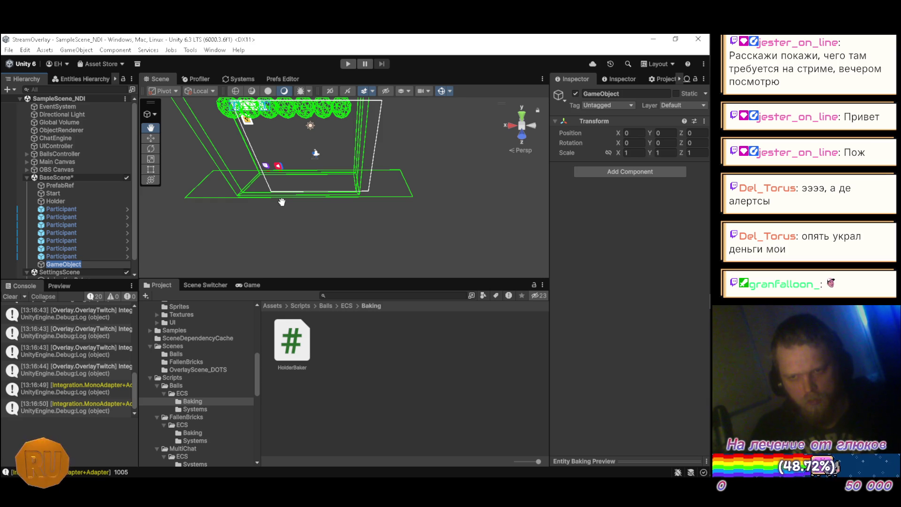
type("Tile")
key("Return")
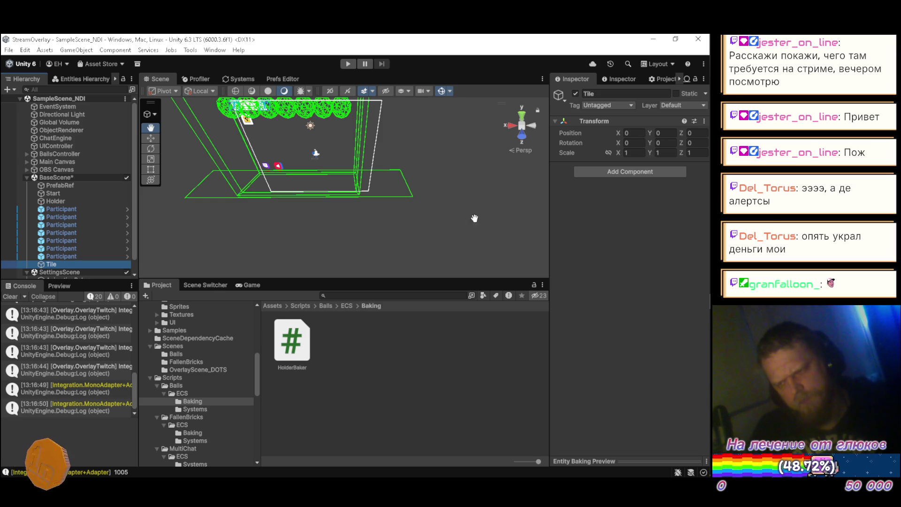
left_click(623, 173)
key("Down")
key("Down")
key("Down")
key("Down")
key("Down")
Step: Add a Physics Shape component to Tile and enter its box Size values, X 4 and Z 4
key("Return")
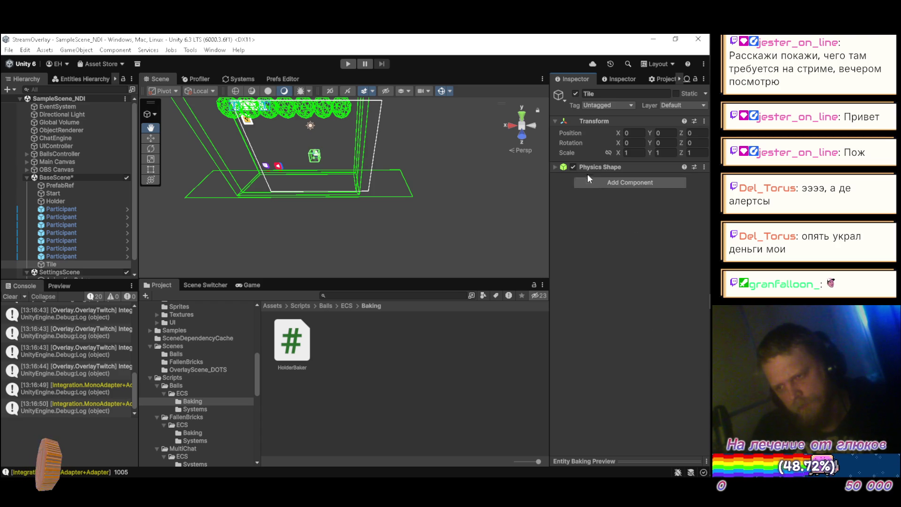
left_click(555, 168)
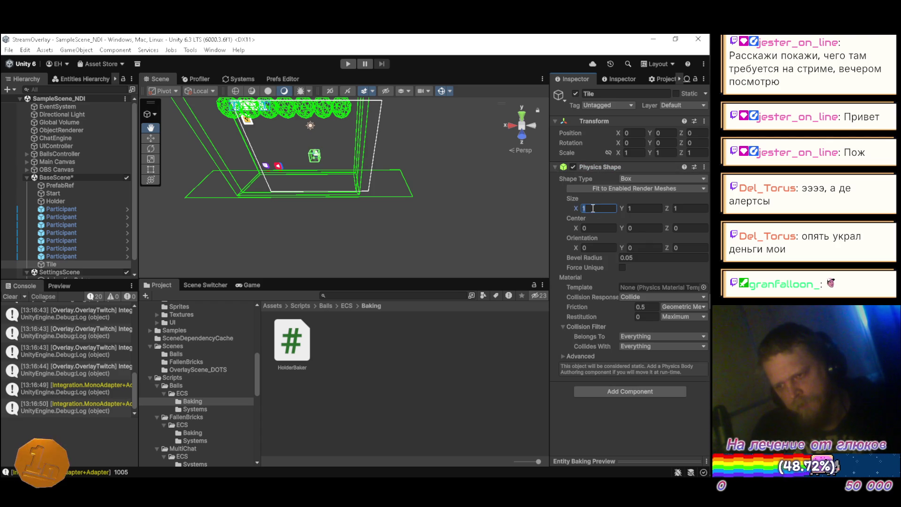
type("4")
key("Tab")
key("Tab")
type("4")
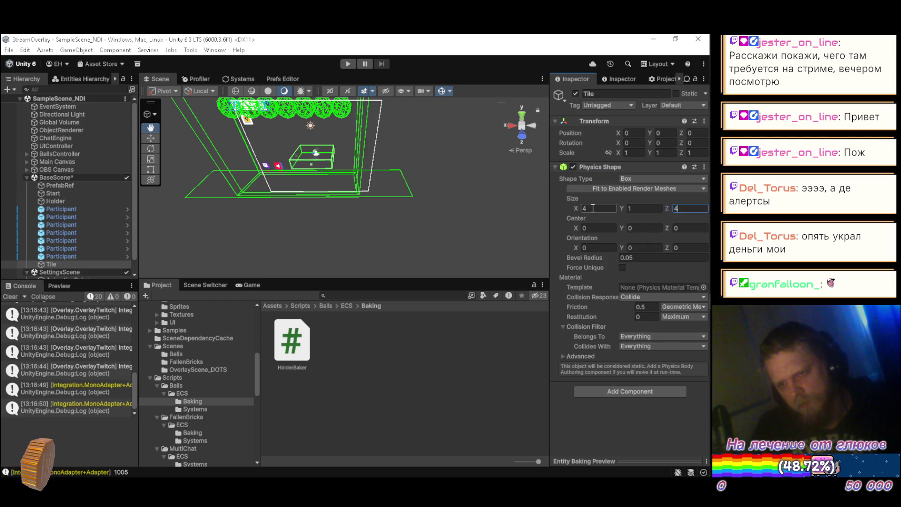
type(".1")
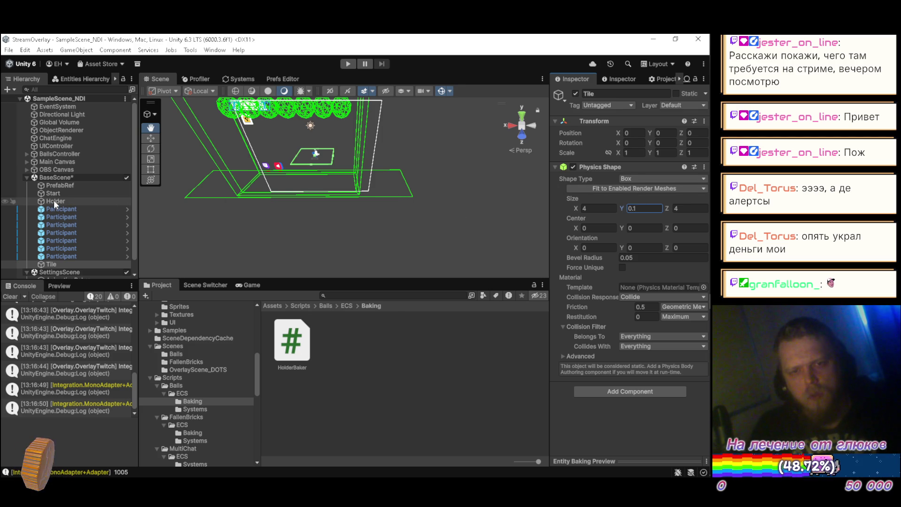
Step: Set Tile's Rotation X to 20, correcting an initial 30
left_click(636, 142)
type("30")
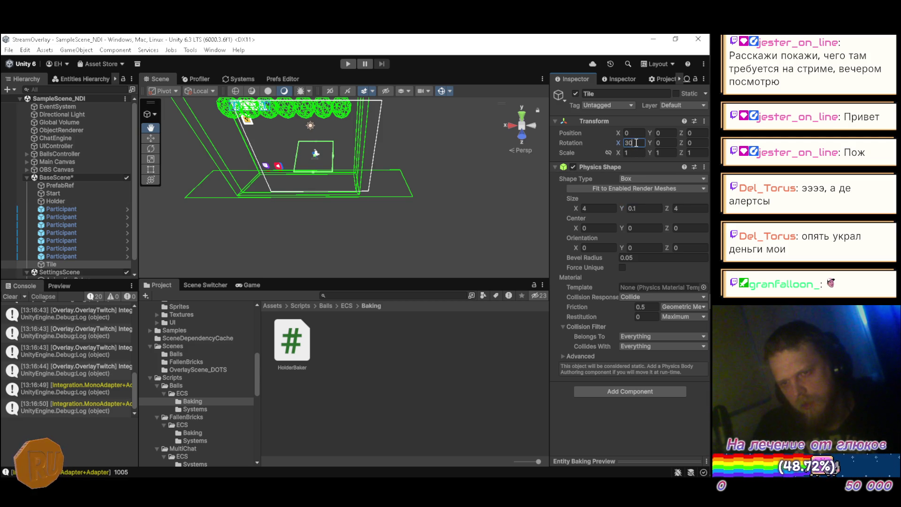
mouse_move(404, 163)
left_mouse_down()
mouse_move(446, 167)
mouse_move(399, 178)
mouse_move(335, 165)
mouse_move(305, 111)
left_mouse_up()
left_click(639, 142)
type("20")
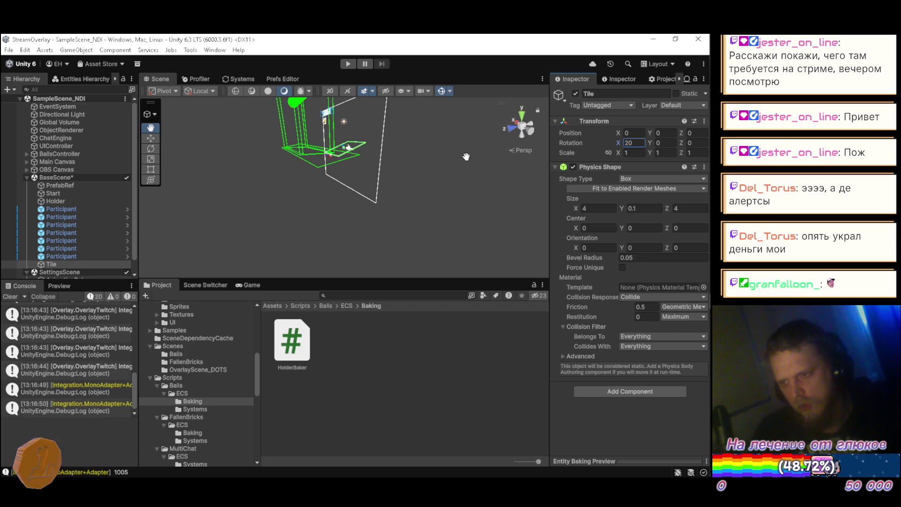
Step: Move Tile forward along Z with the Move tool and set its Position Z to 8
key("w")
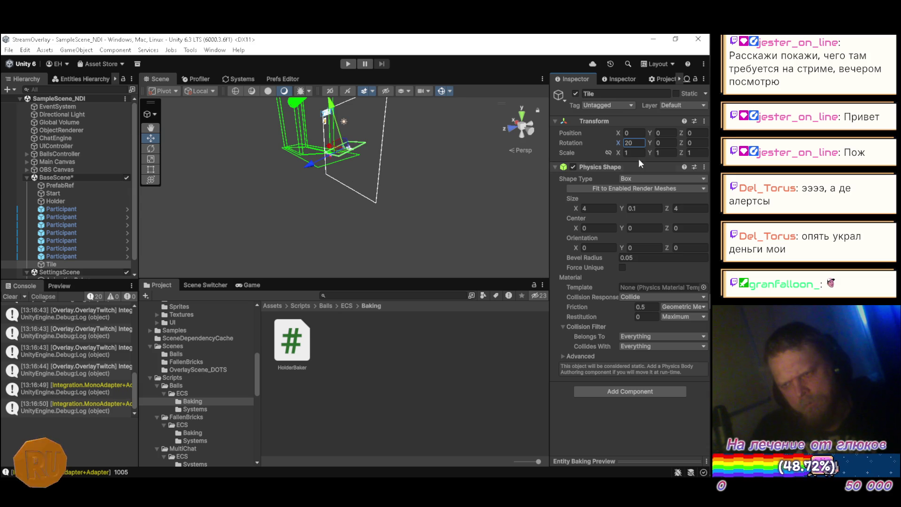
mouse_move(682, 131)
left_mouse_down()
mouse_move(15, 129)
mouse_move(129, 126)
mouse_move(138, 139)
mouse_move(205, 131)
left_mouse_up()
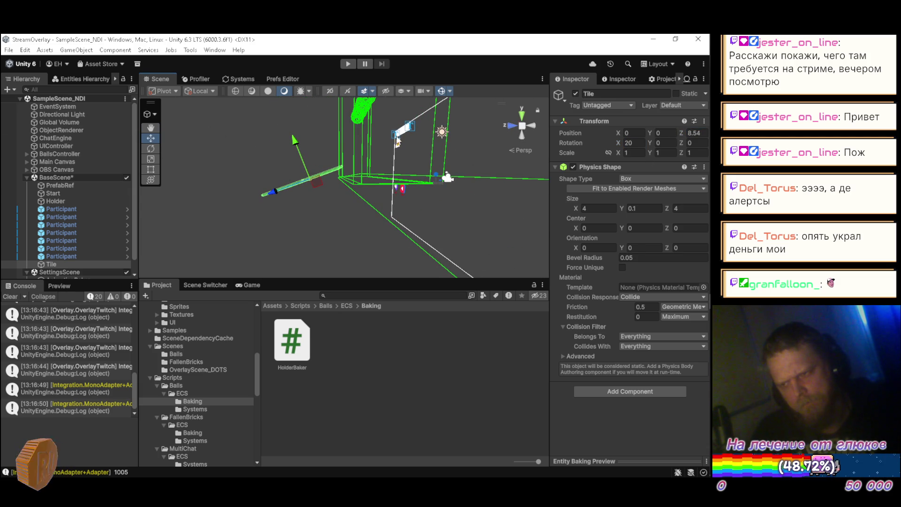
left_click(694, 134)
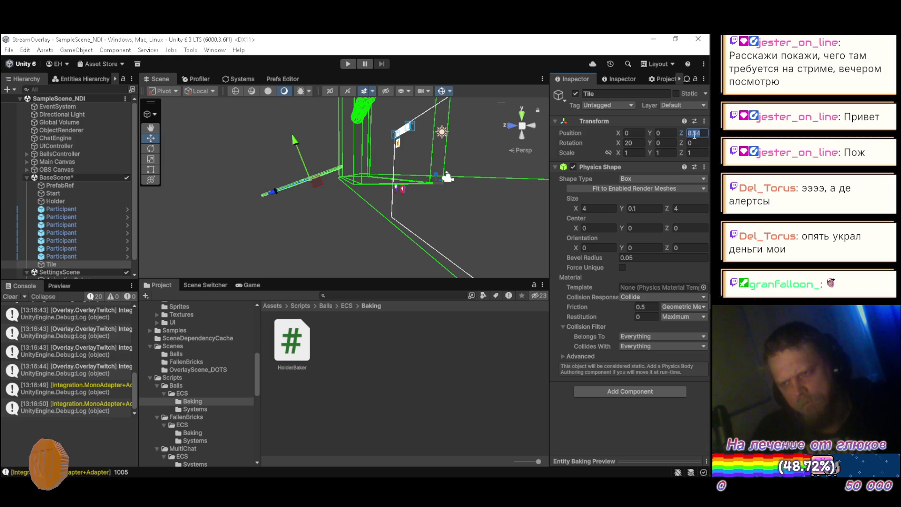
type("8")
mouse_move(422, 221)
left_mouse_down()
mouse_move(405, 227)
mouse_move(405, 199)
left_mouse_up()
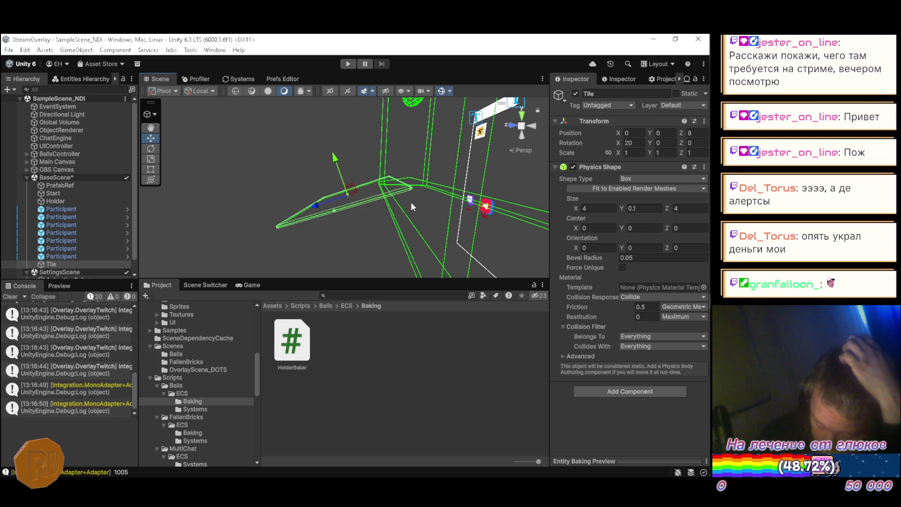
left_click(639, 143)
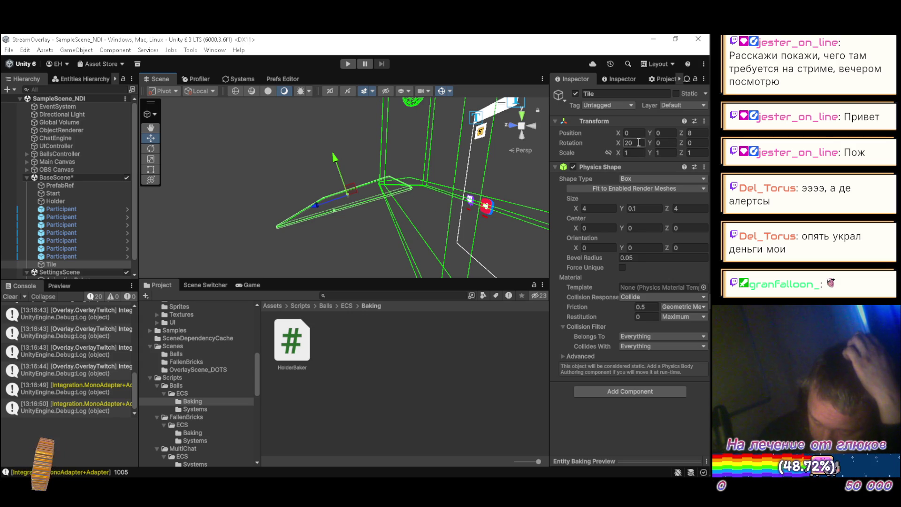
type("45")
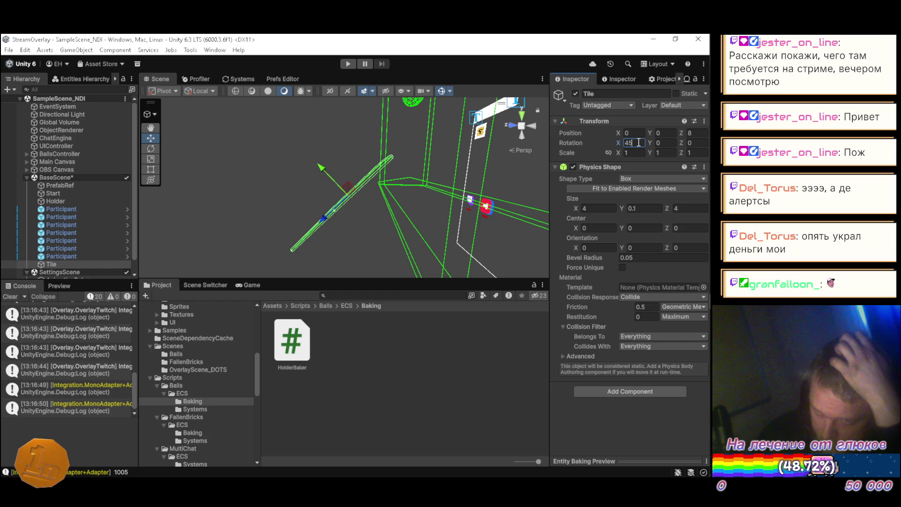
left_click_drag(647, 132, 627, 137)
left_click(674, 135)
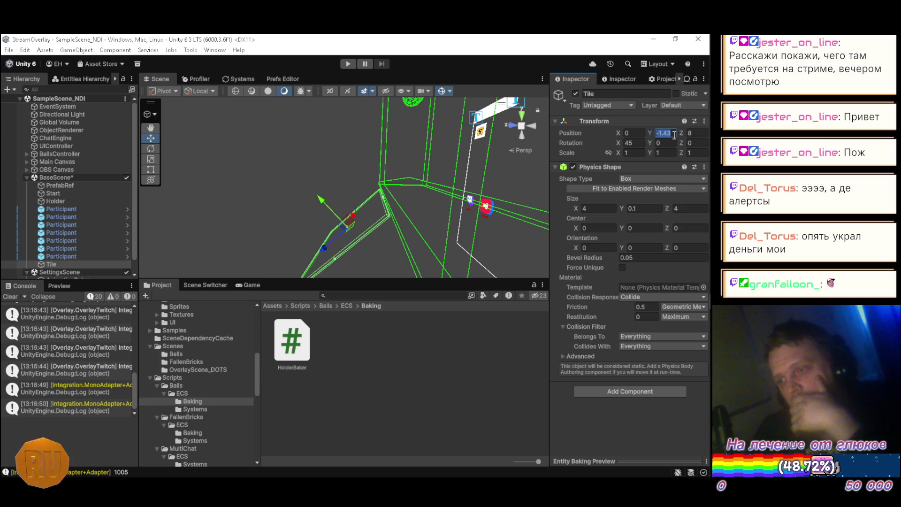
type("-1.44")
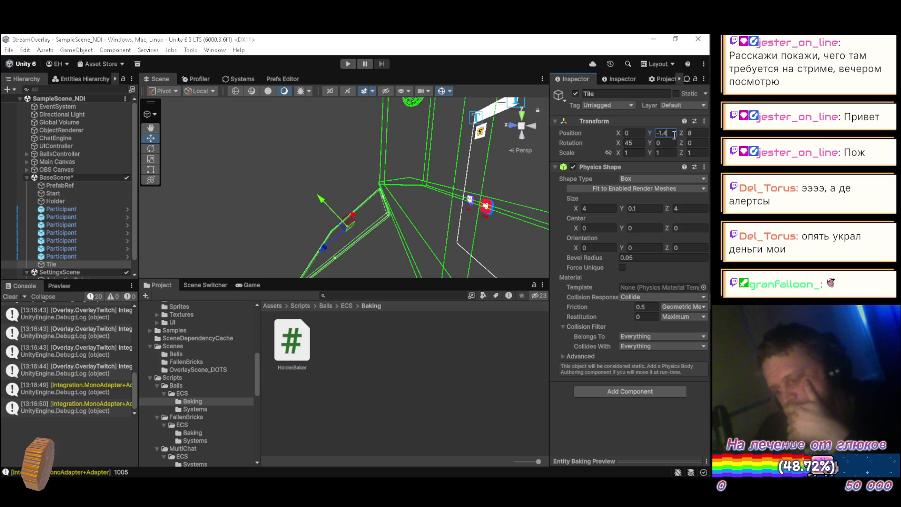
mouse_move(396, 194)
left_mouse_down()
mouse_move(376, 159)
mouse_move(382, 181)
mouse_move(388, 164)
mouse_move(401, 219)
mouse_move(367, 219)
mouse_move(407, 182)
left_mouse_up()
left_click(667, 132)
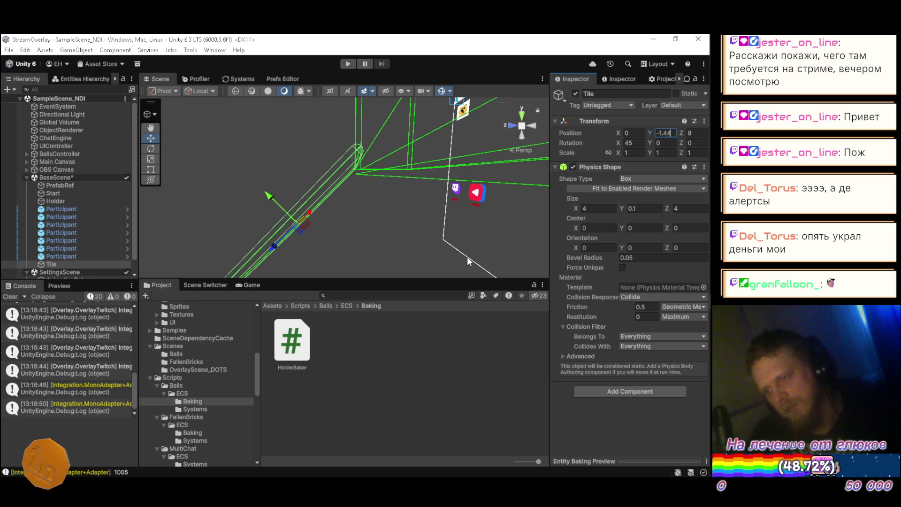
key("BackSpace")
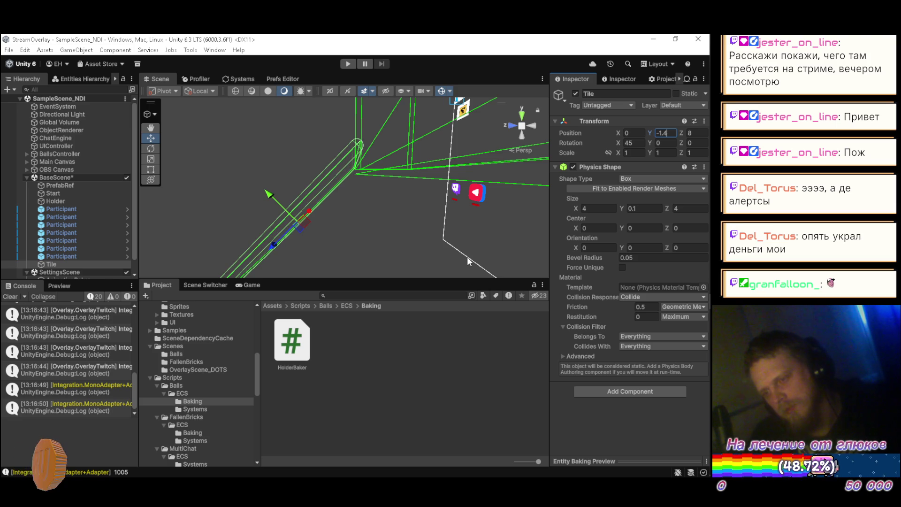
key("BackSpace")
type("6")
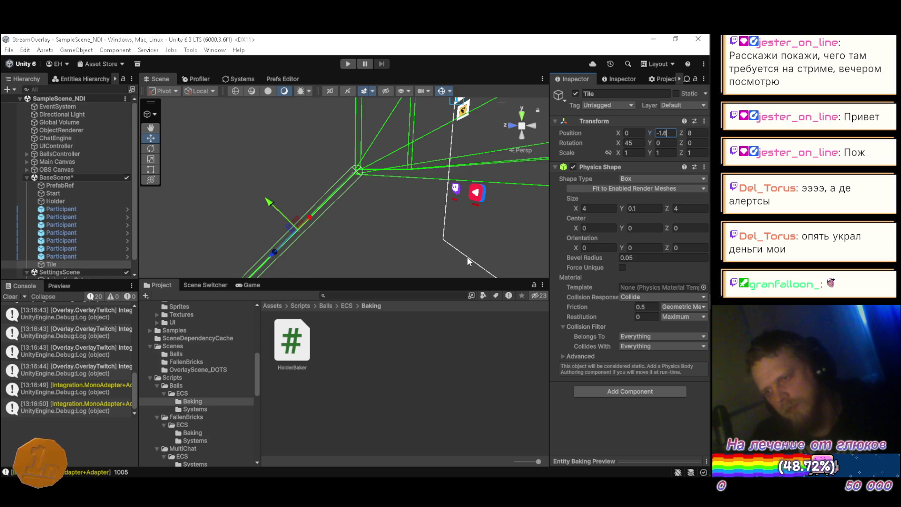
key("BackSpace")
type("71")
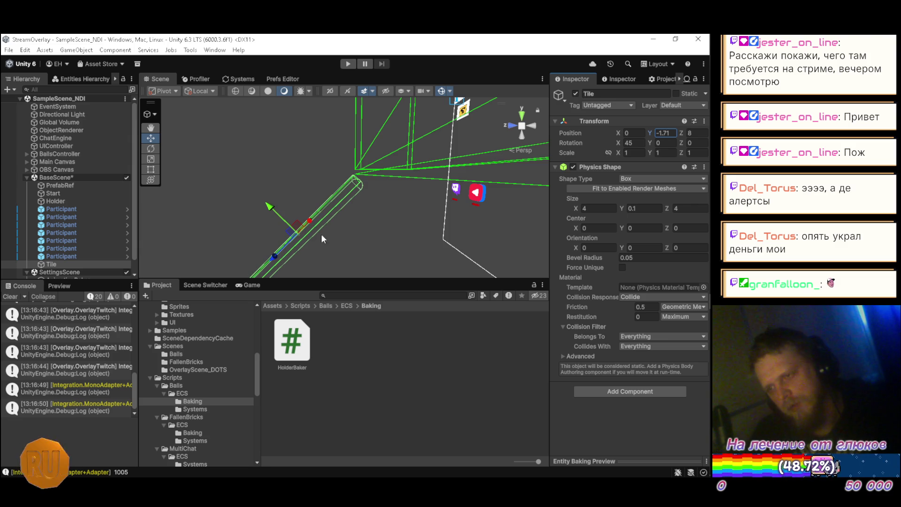
mouse_move(303, 175)
left_mouse_down()
mouse_move(374, 189)
mouse_move(380, 199)
mouse_move(366, 211)
mouse_move(329, 212)
mouse_move(304, 168)
mouse_move(455, 205)
mouse_move(303, 183)
mouse_move(250, 187)
mouse_move(344, 217)
mouse_move(413, 215)
mouse_move(492, 193)
mouse_move(198, 196)
mouse_move(305, 206)
mouse_move(419, 199)
mouse_move(519, 179)
mouse_move(148, 172)
mouse_move(188, 165)
mouse_move(200, 149)
left_mouse_up()
left_click_drag(201, 148, 227, 147)
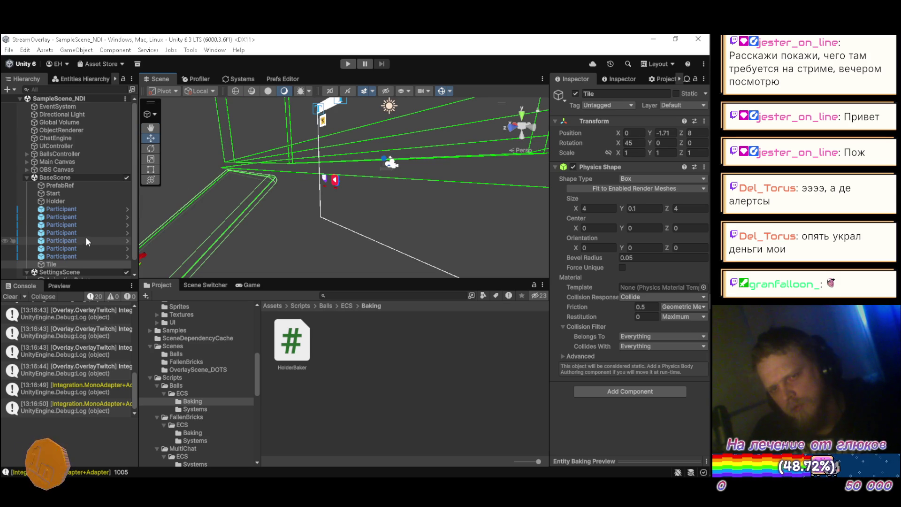
Step: Select PhysicsSettings and try the Draw Colliders, Collider Edges and Bounding Boxes toggles, keeping edges on
scroll(86, 236, "down", 1)
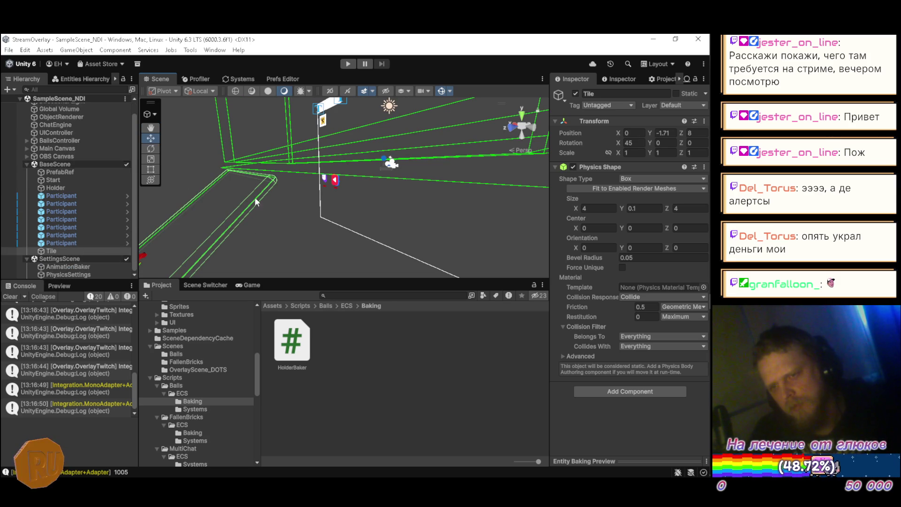
left_click(66, 274)
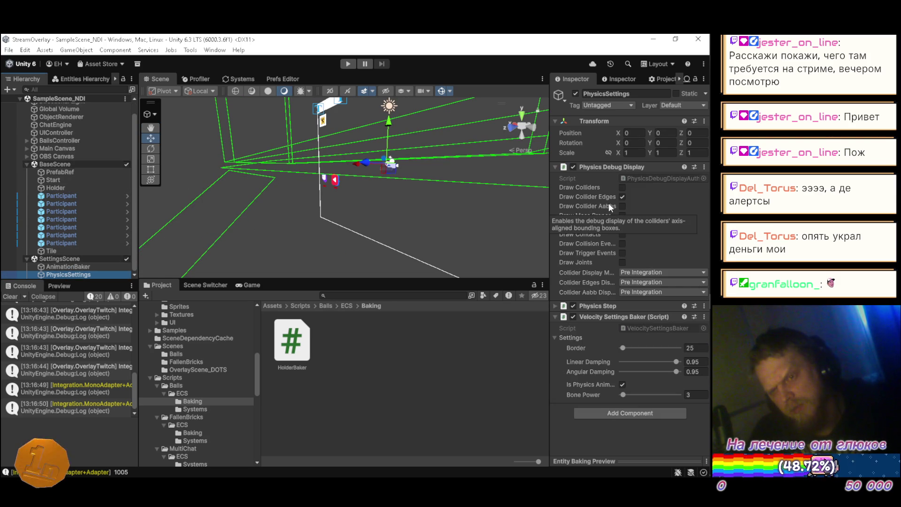
mouse_move(380, 192)
left_mouse_down()
mouse_move(261, 185)
mouse_move(287, 209)
left_mouse_up()
left_click(622, 187)
left_click(622, 187)
left_click(622, 197)
mouse_move(437, 201)
left_mouse_down()
mouse_move(478, 193)
mouse_move(452, 210)
mouse_move(460, 209)
left_mouse_up()
left_click(623, 207)
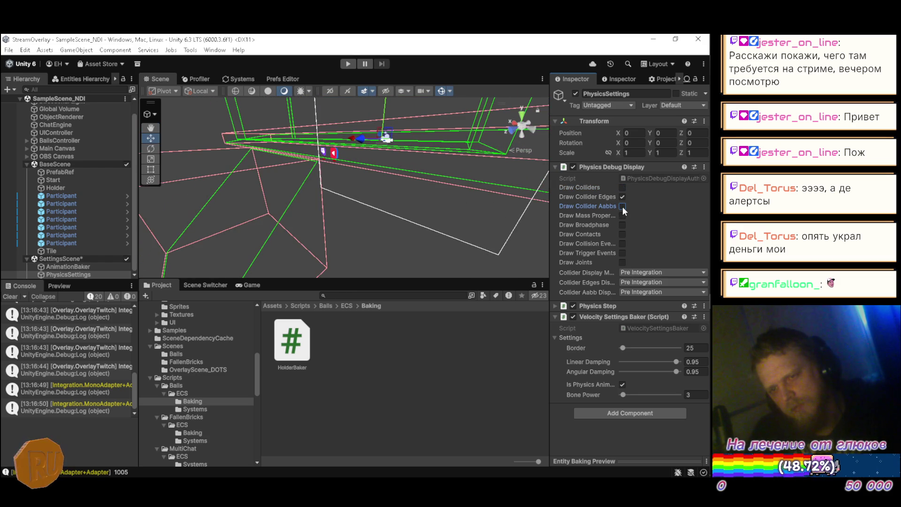
left_click(623, 206)
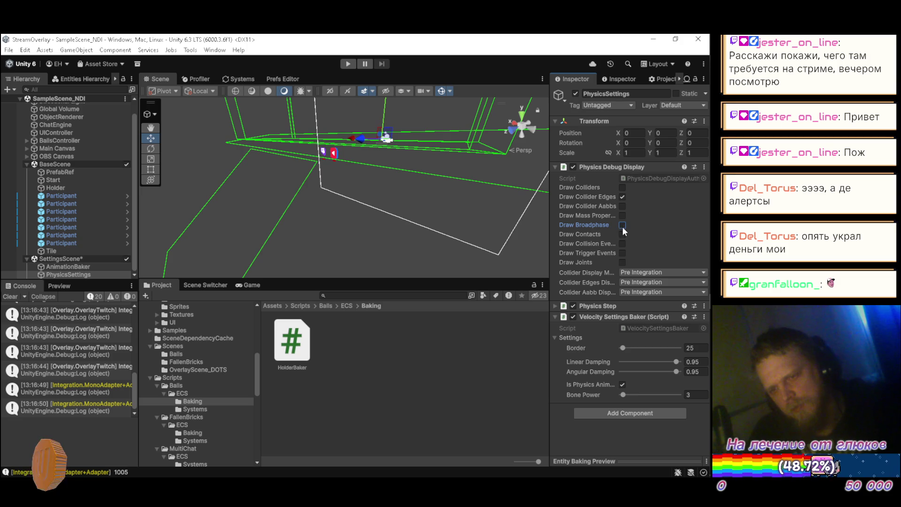
Step: Switch Collider Display Mode to Post Integration and back to Pre Integration, keeping collider edges drawn
left_click(633, 272)
left_click(644, 295)
left_click(646, 272)
left_click(648, 284)
left_click(621, 196)
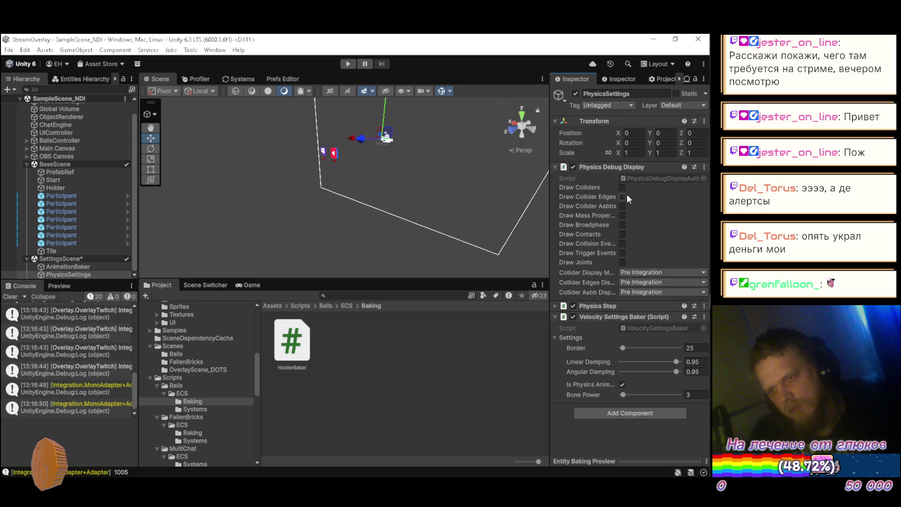
left_click(622, 197)
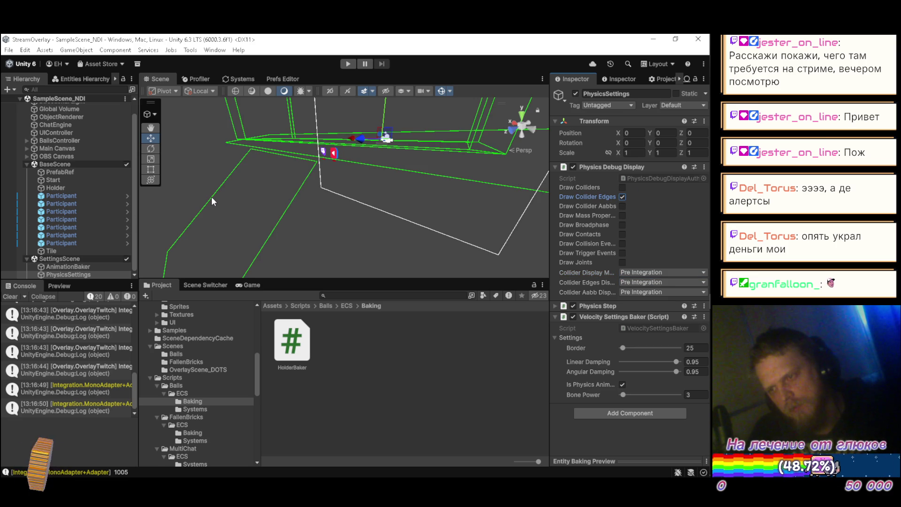
mouse_move(212, 197)
left_mouse_down()
mouse_move(254, 188)
mouse_move(54, 186)
left_mouse_up()
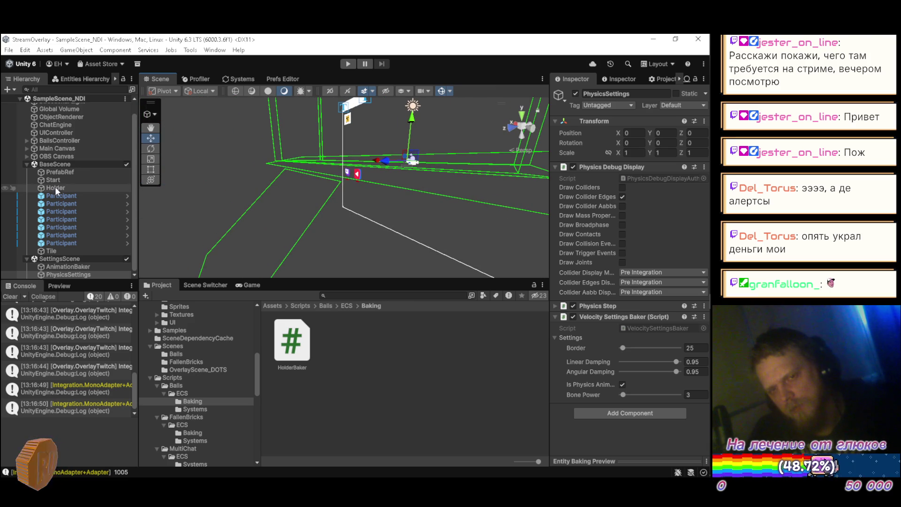
left_click(61, 249)
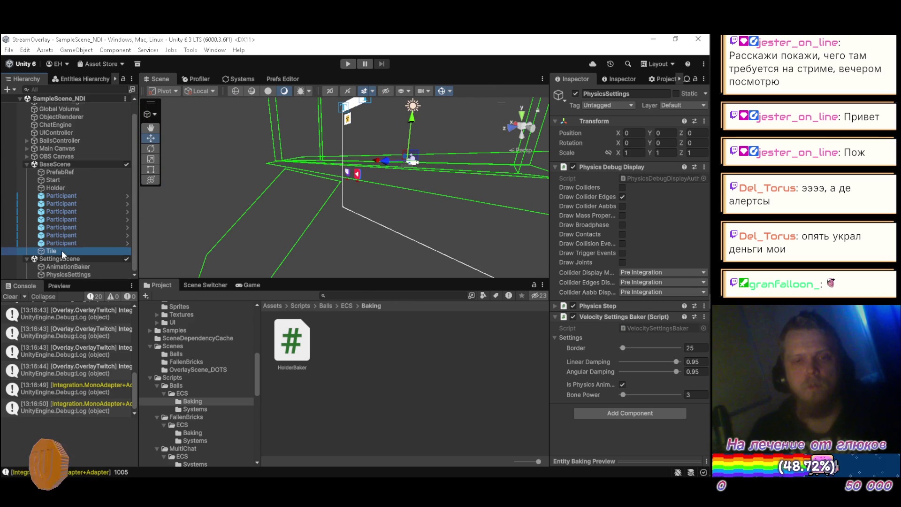
Step: Set Tile's Position X to -6 after trying -12 and 7-7, orbiting to check its placement
left_click(635, 133)
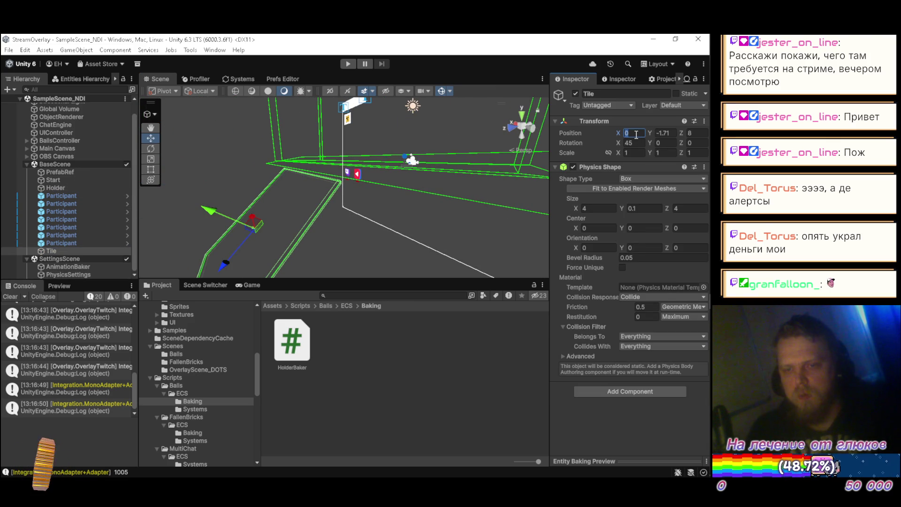
type("-")
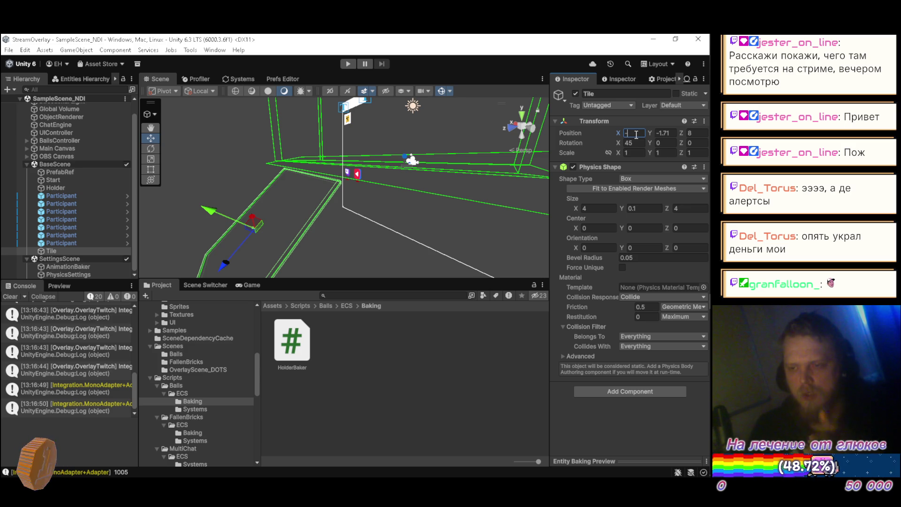
type("12")
mouse_move(517, 188)
left_mouse_down()
mouse_move(507, 183)
mouse_move(528, 195)
left_mouse_up()
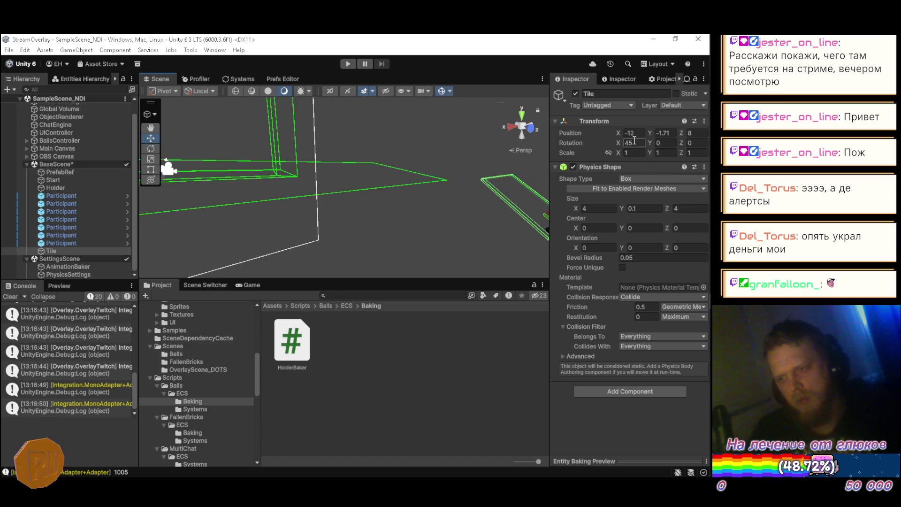
left_click_drag(432, 178, 488, 196)
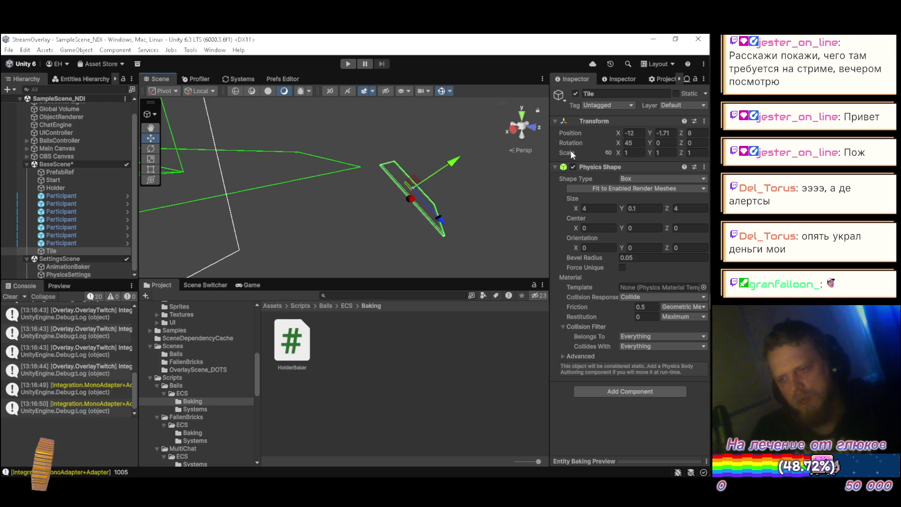
left_click(636, 133)
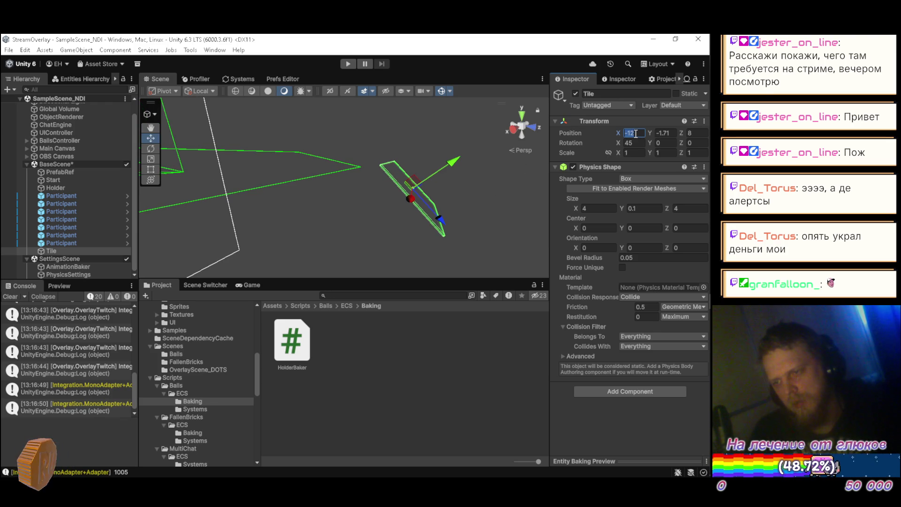
type("7")
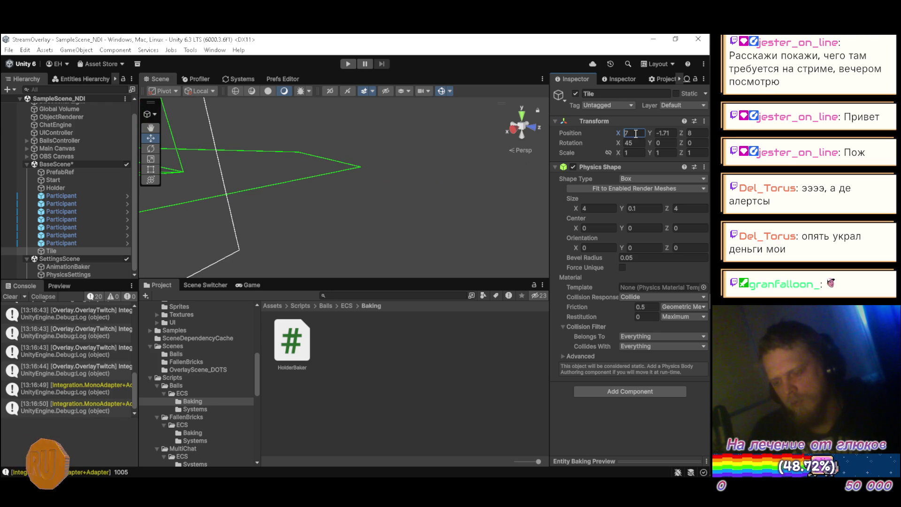
type("-7")
left_click_drag(413, 179, 408, 179)
scroll(415, 174, "up", 2)
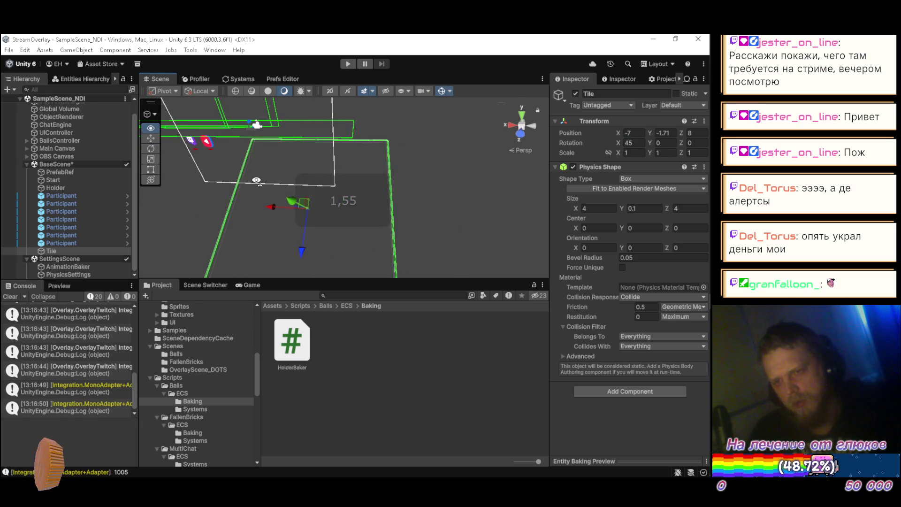
left_click(637, 133)
type("-6")
left_click_drag(361, 157, 377, 199)
Step: Duplicate the Tile twice, placing the copies at Position X -2 and -6
key("ctrl+d")
left_click(637, 133)
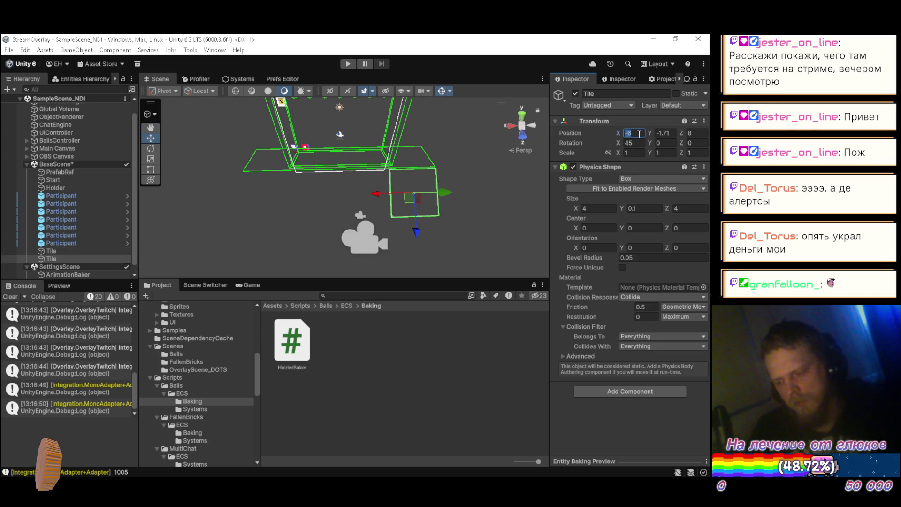
type("-2")
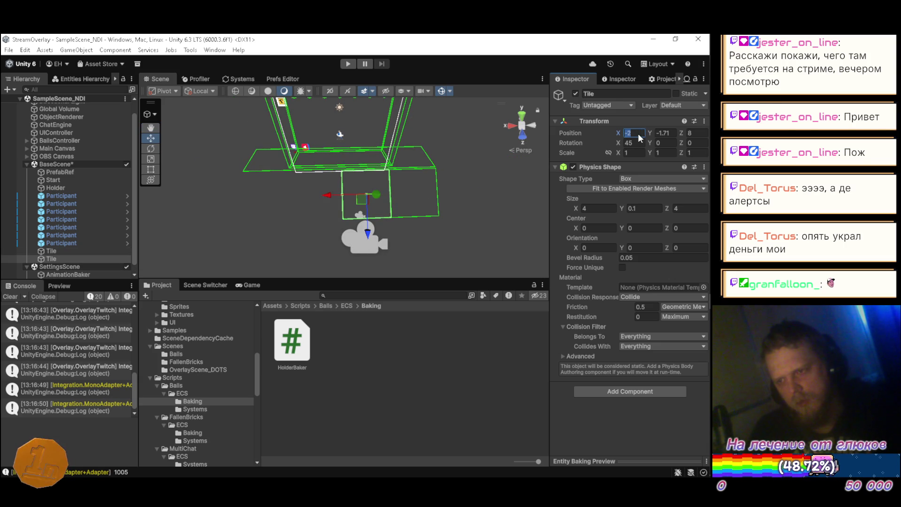
left_click(61, 259)
key("ctrl+d")
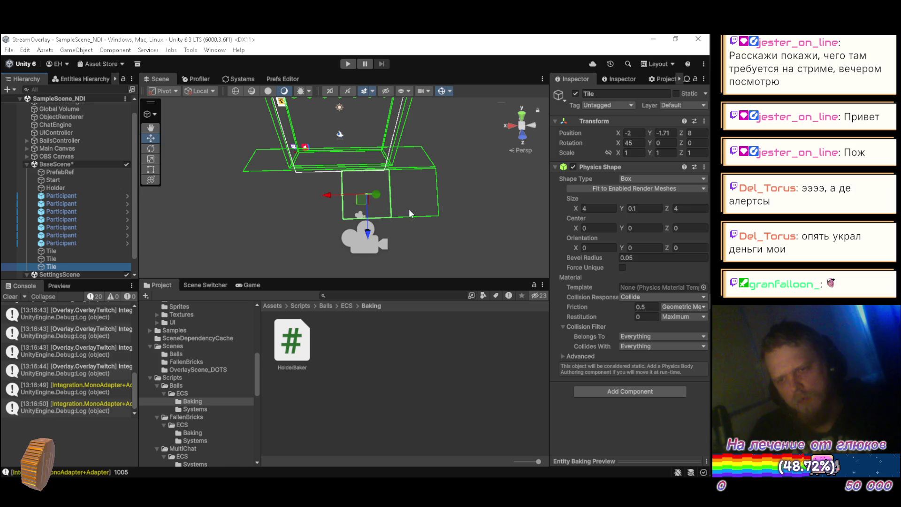
left_click(633, 133)
type("-6")
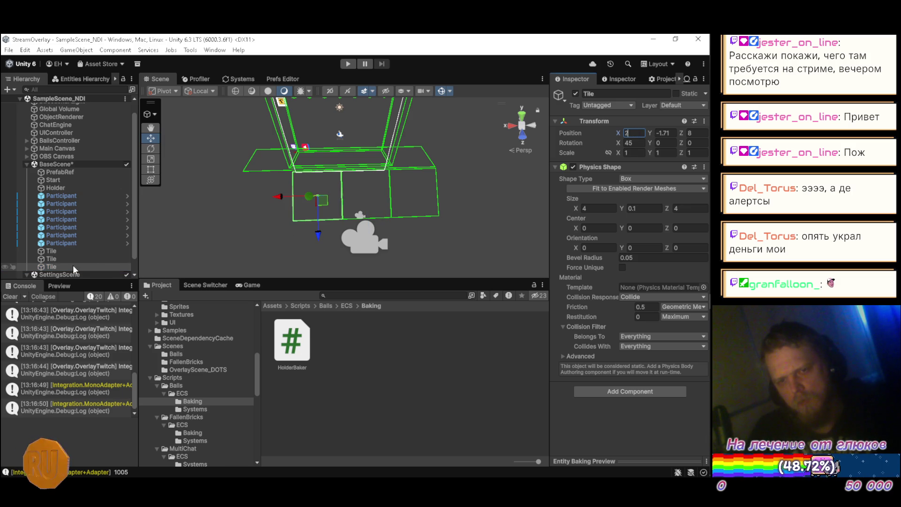
left_click(73, 265)
Step: Add a fourth Tile copy at Position X 6 and orbit to view the tile row
key("ctrl+d")
left_click(632, 134)
type("6")
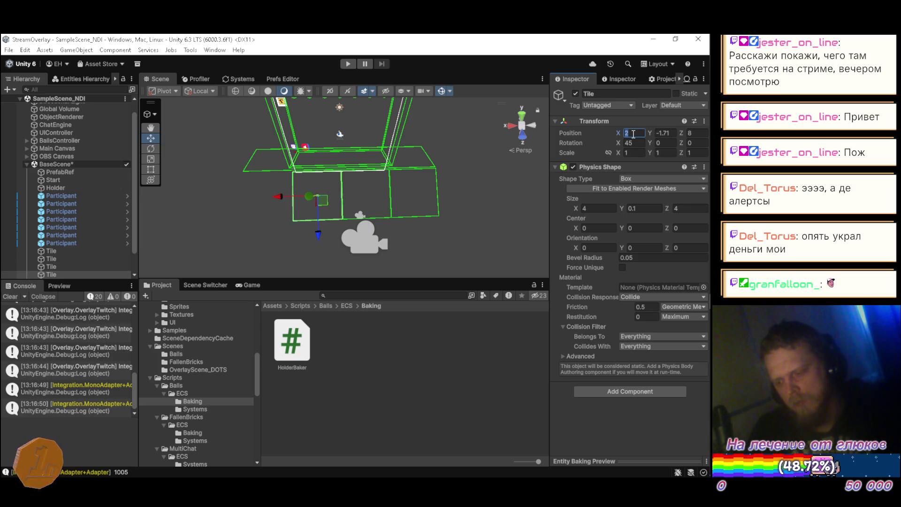
mouse_move(393, 208)
left_mouse_down()
mouse_move(334, 175)
mouse_move(309, 201)
mouse_move(310, 186)
mouse_move(367, 163)
mouse_move(221, 168)
mouse_move(224, 185)
mouse_move(466, 211)
mouse_move(456, 205)
mouse_move(493, 165)
left_mouse_up()
scroll(71, 222, "down", 2)
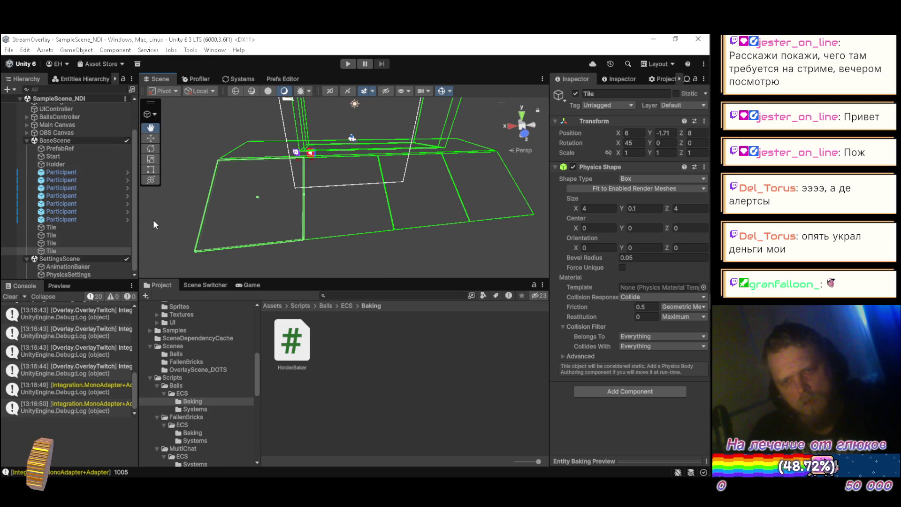
Step: Deselect the tiles, orbit around the new tile floor and frame, then switch to YouTube Music
left_click(440, 258)
mouse_move(471, 214)
left_mouse_down()
mouse_move(295, 210)
mouse_move(421, 161)
mouse_move(403, 194)
mouse_move(449, 193)
mouse_move(338, 196)
mouse_move(385, 169)
mouse_move(531, 128)
mouse_move(434, 139)
left_mouse_up()
left_click_drag(340, 209, 360, 169)
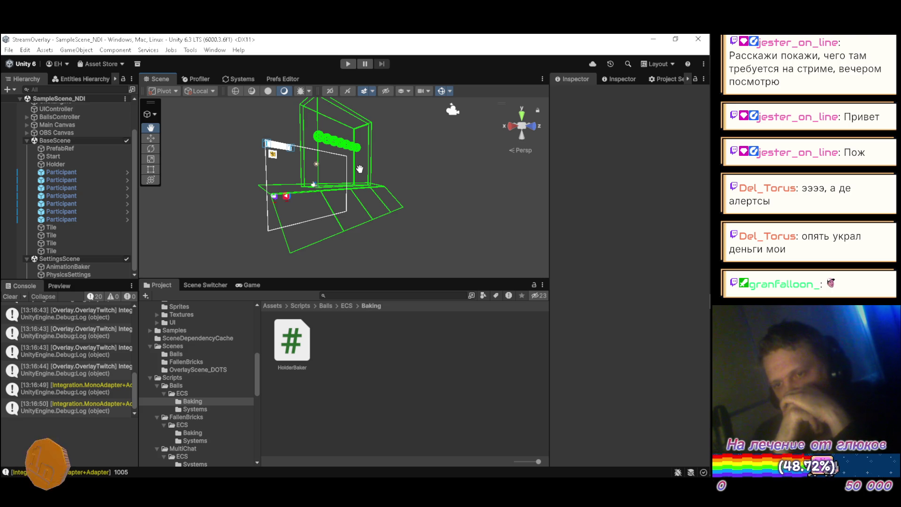
key("alt+Tab")
key("alt+Tab")
key("alt+Tab")
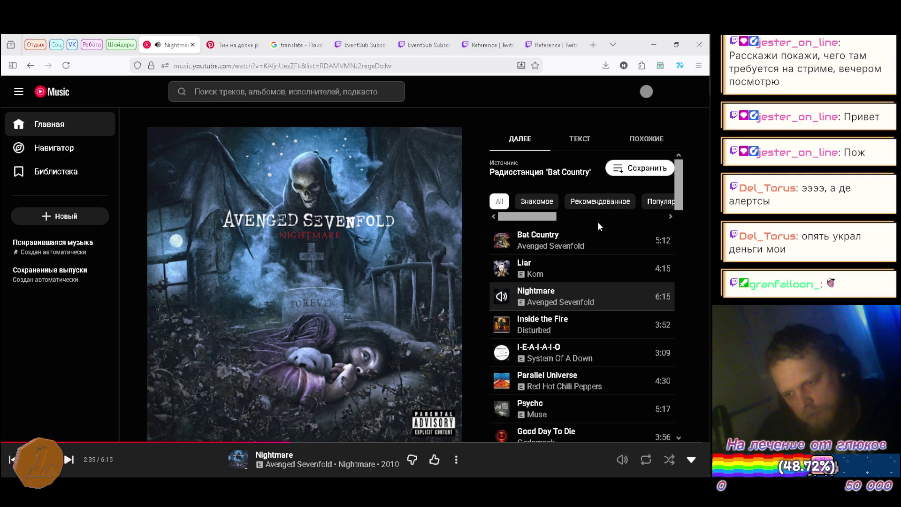
Step: Switch from the YouTube Music window back to the Unity editor, leaving 'Nightmare' playing
key("alt+Tab")
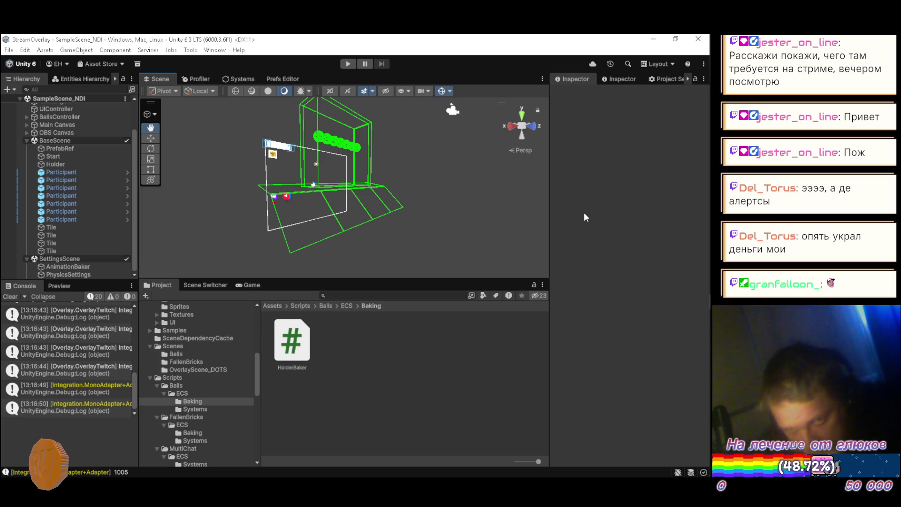
Step: Orbit the Scene view closer to the four-tile floor beneath the holder frame
mouse_move(381, 211)
left_mouse_down()
mouse_move(300, 234)
mouse_move(327, 231)
left_mouse_up()
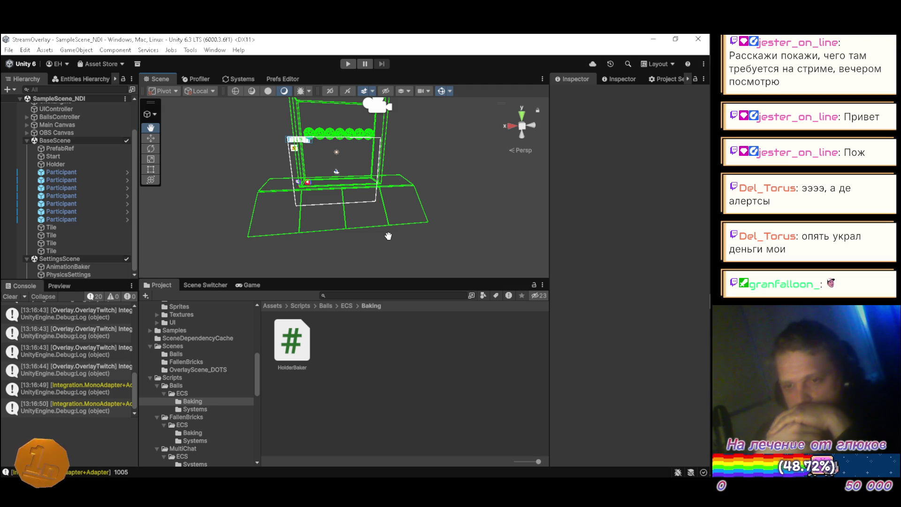
Step: Bring Firefox forward, open a new tab and search Google for 'pinball elements'
mouse_move(709, 92)
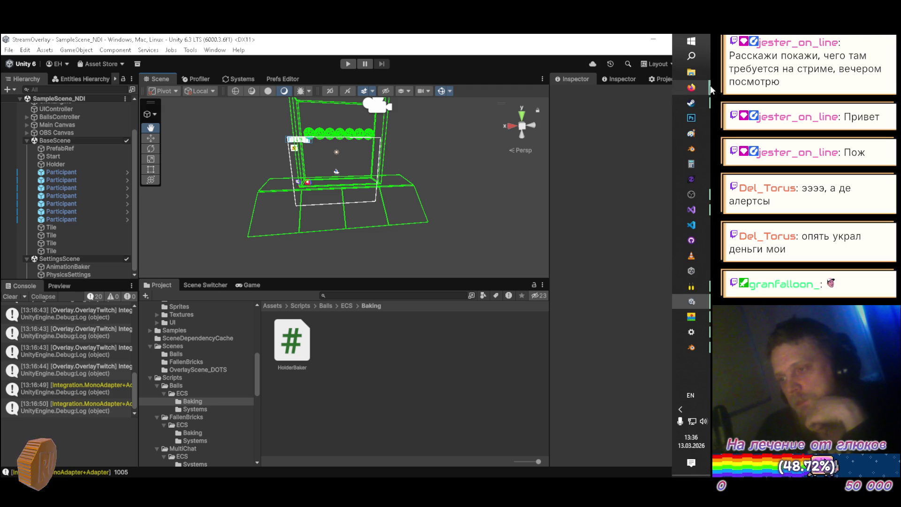
left_click(580, 95)
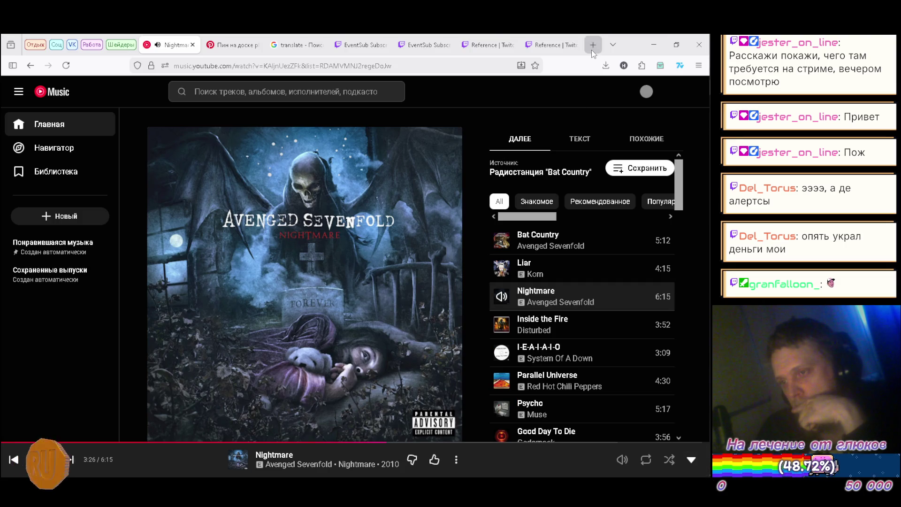
left_click(592, 46)
type("pinball")
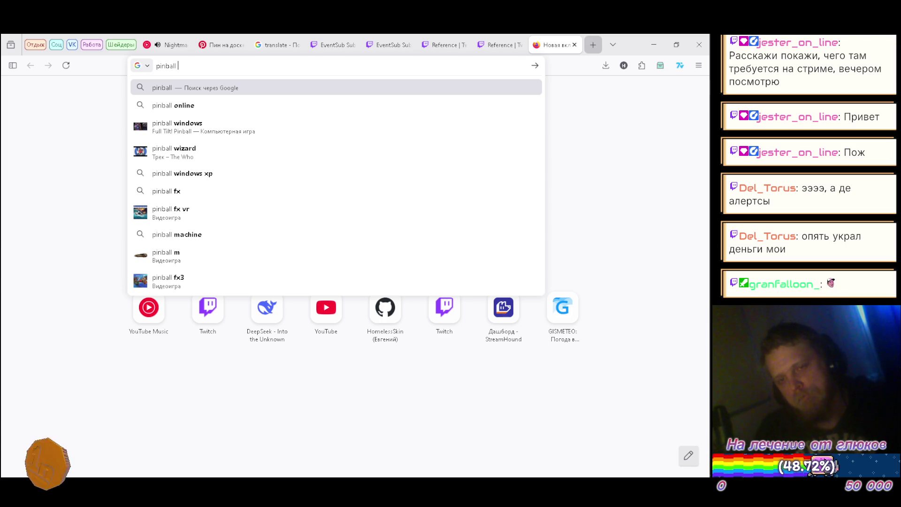
type("elements")
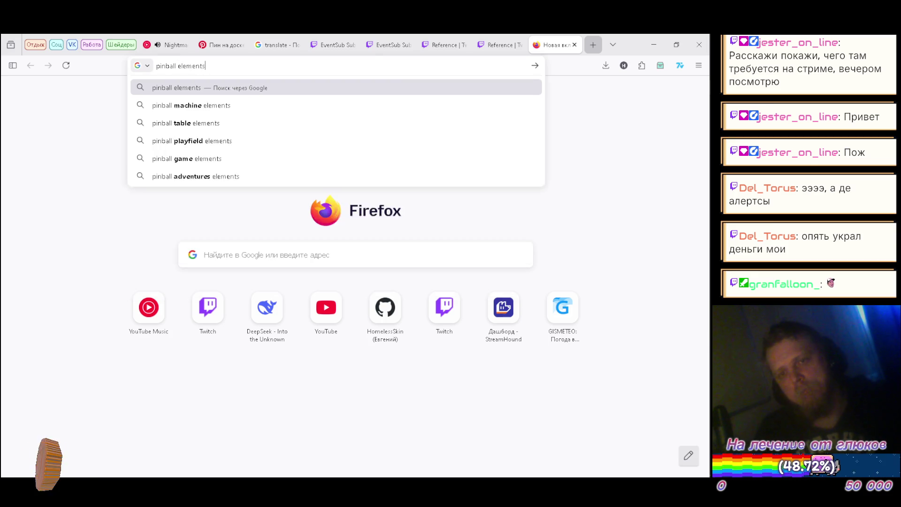
key("Return")
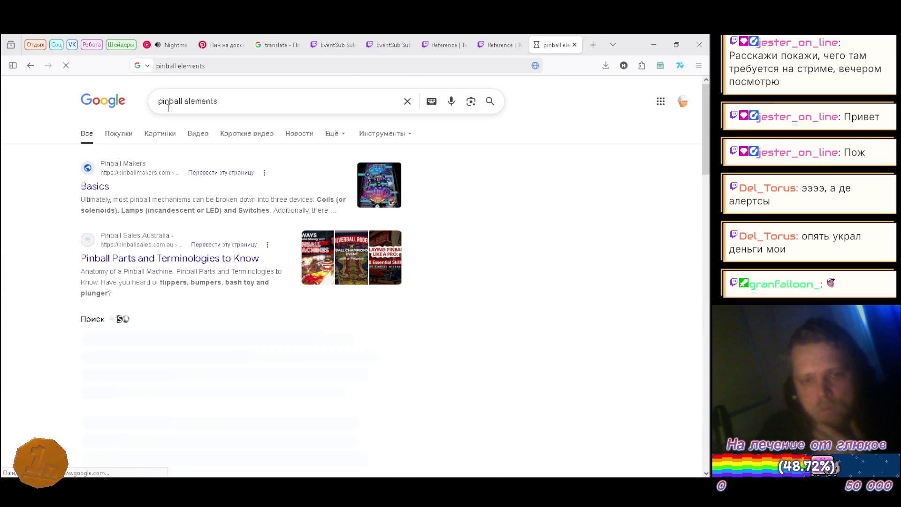
Step: Show Google Images results for pinball elements, preview the Adobe Stock image and scroll the results
left_click(157, 135)
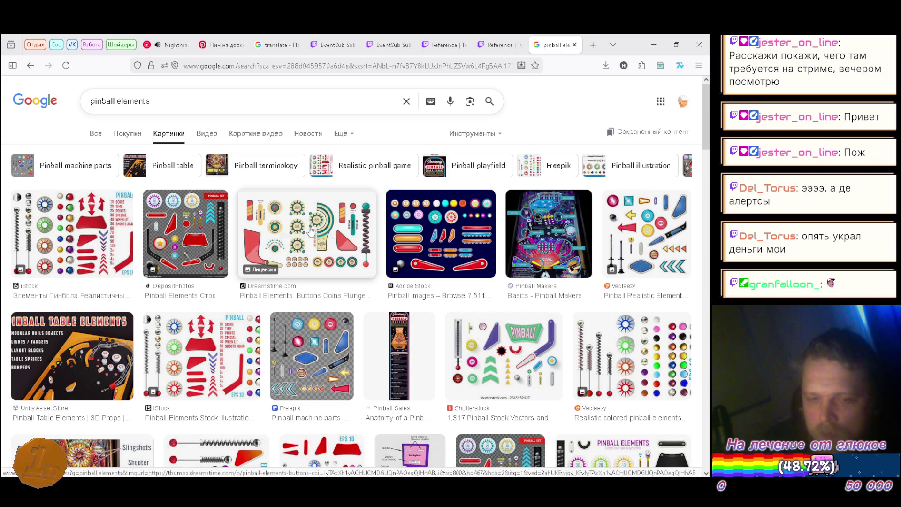
left_click(423, 234)
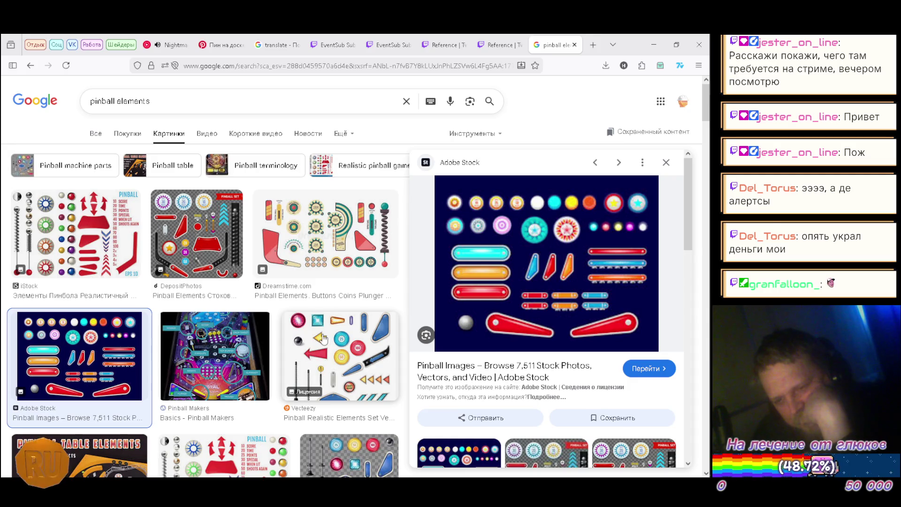
scroll(322, 338, "down", 2)
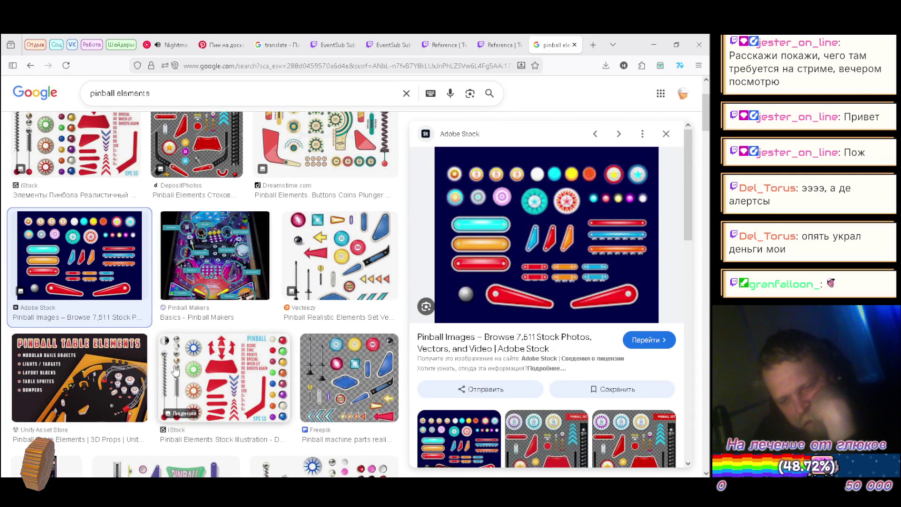
scroll(191, 373, "down", 1)
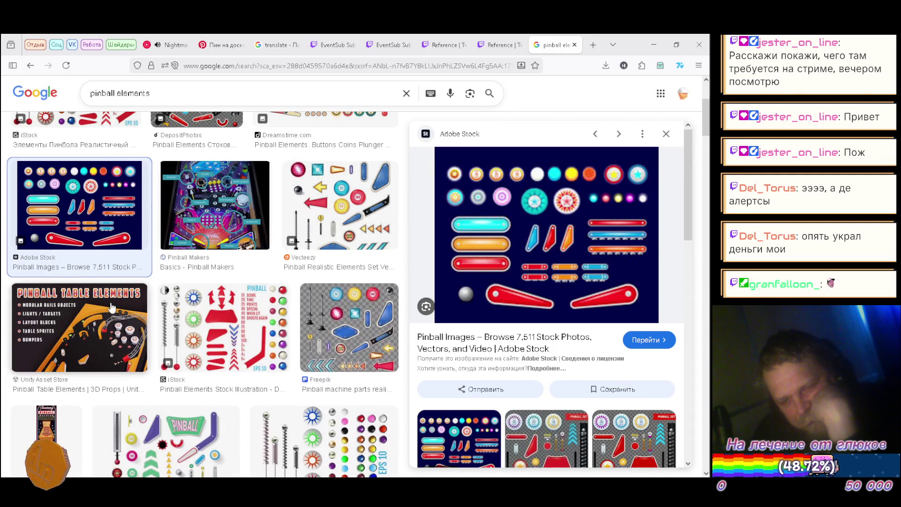
scroll(112, 307, "down", 2)
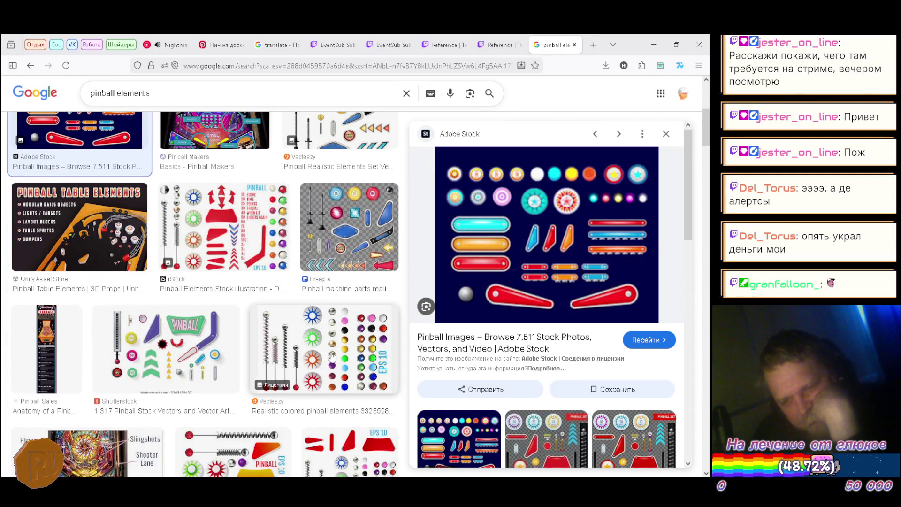
scroll(238, 341, "down", 3)
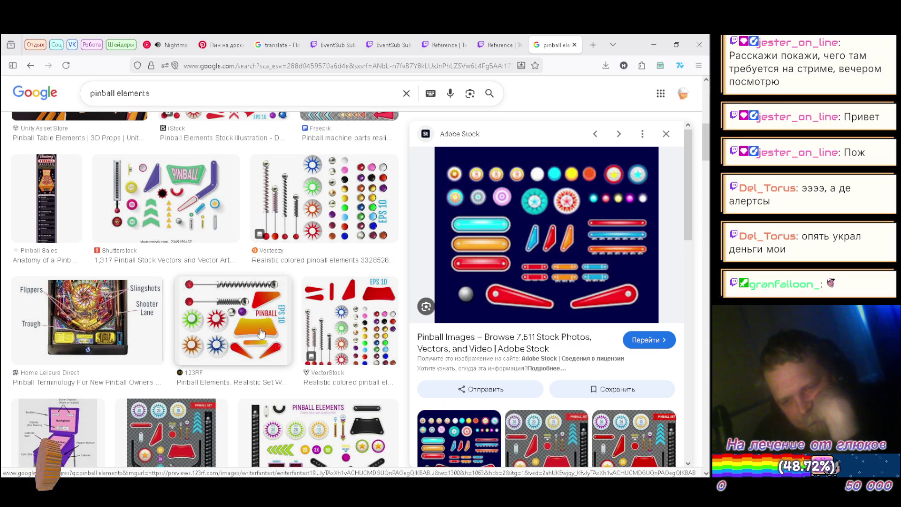
scroll(324, 328, "down", 2)
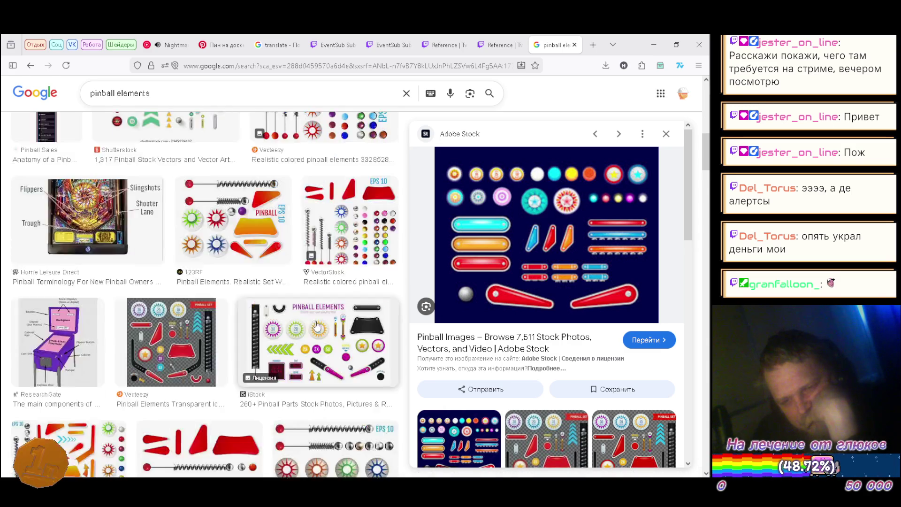
scroll(324, 327, "down", 1)
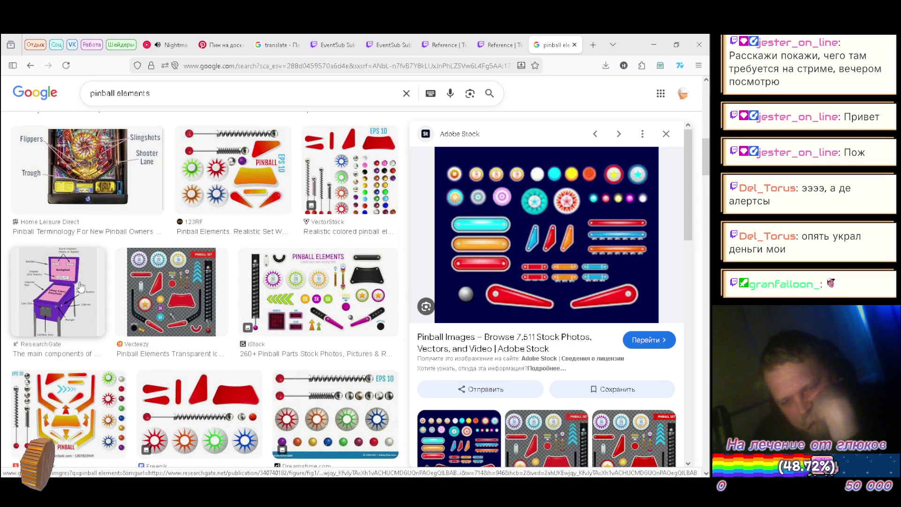
scroll(217, 318, "down", 5)
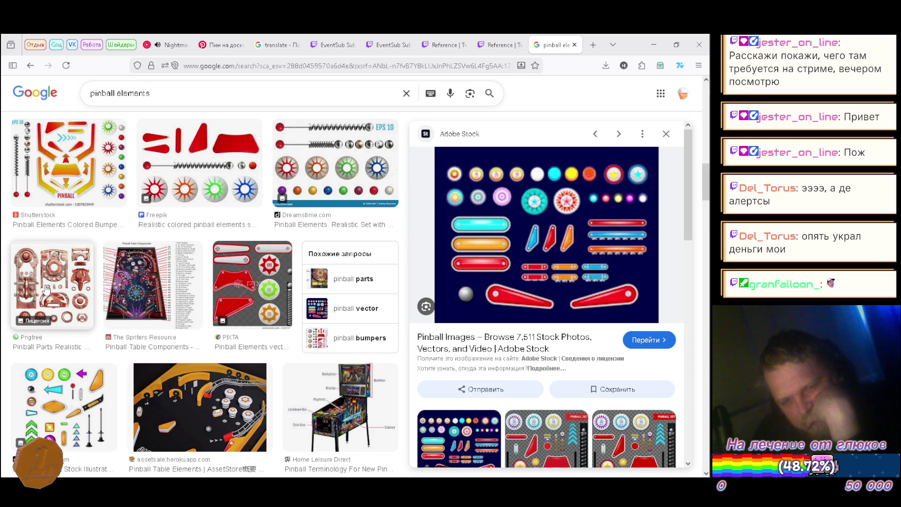
scroll(141, 291, "down", 1)
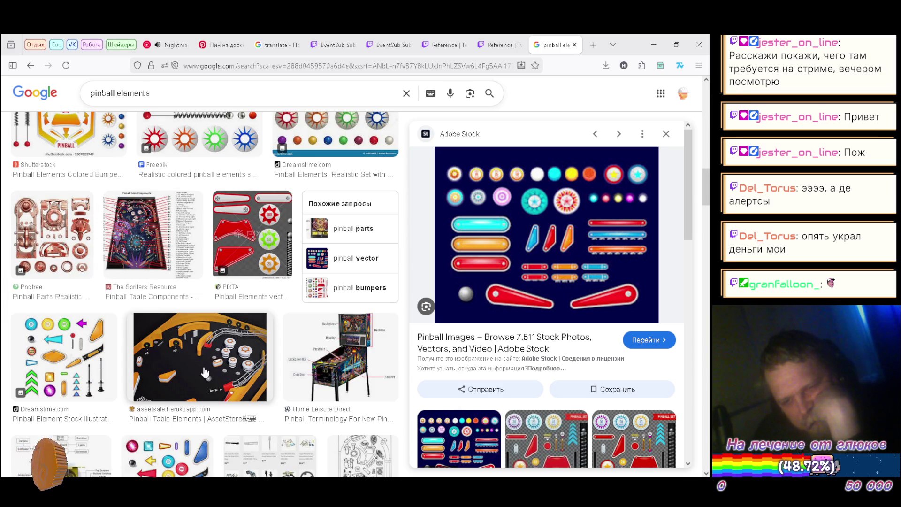
Step: Preview the 'Pinball Table Elements | AssetStore' image and select the search query text
left_click(215, 357)
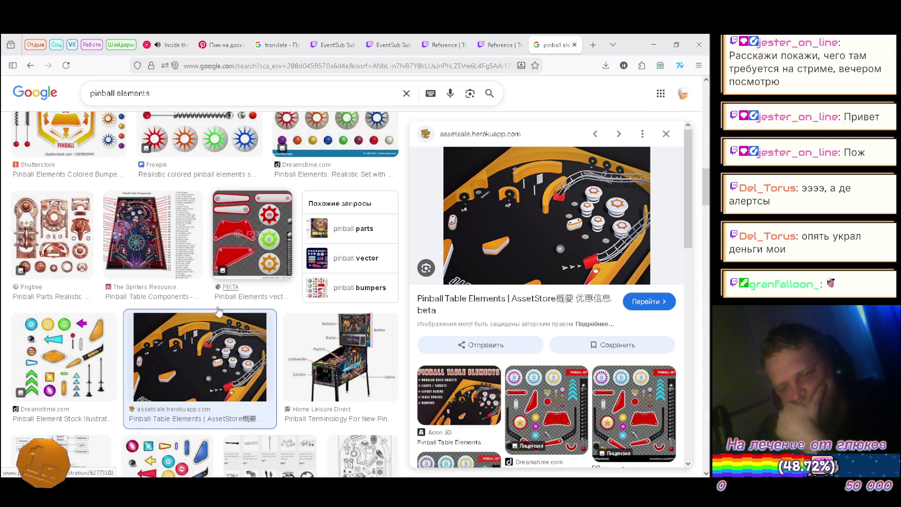
scroll(215, 342, "down", 1)
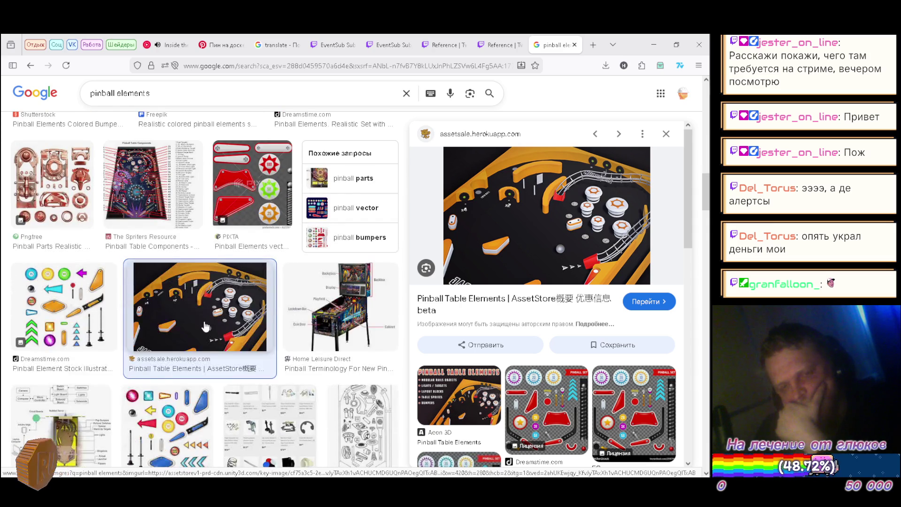
scroll(198, 287, "up", 2)
scroll(198, 287, "up", 10)
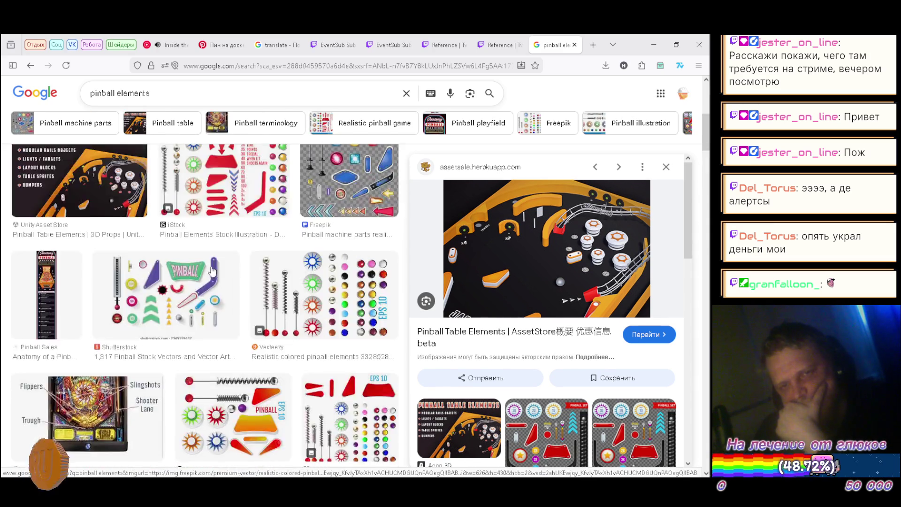
triple_click(166, 95)
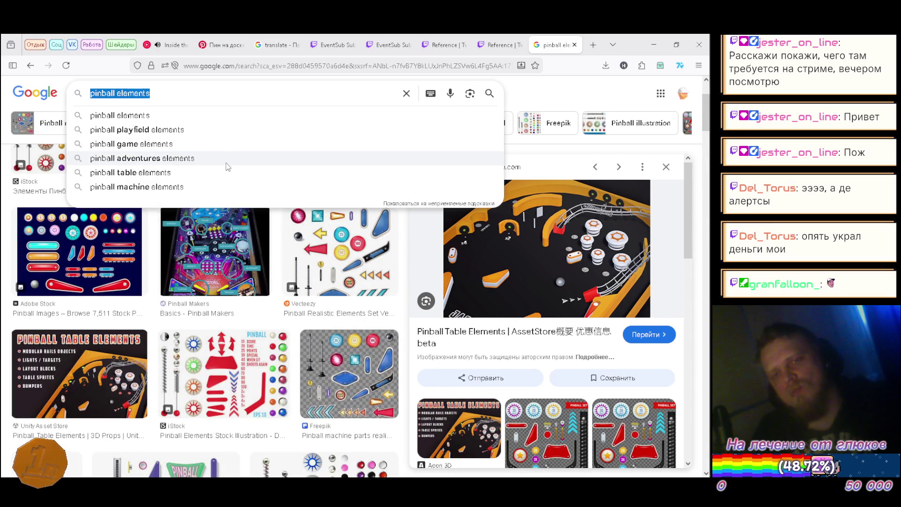
Step: On the Sketchfab search page, search for 'pinball elements', then just 'pinball'
key("BackSpace")
left_click(91, 44)
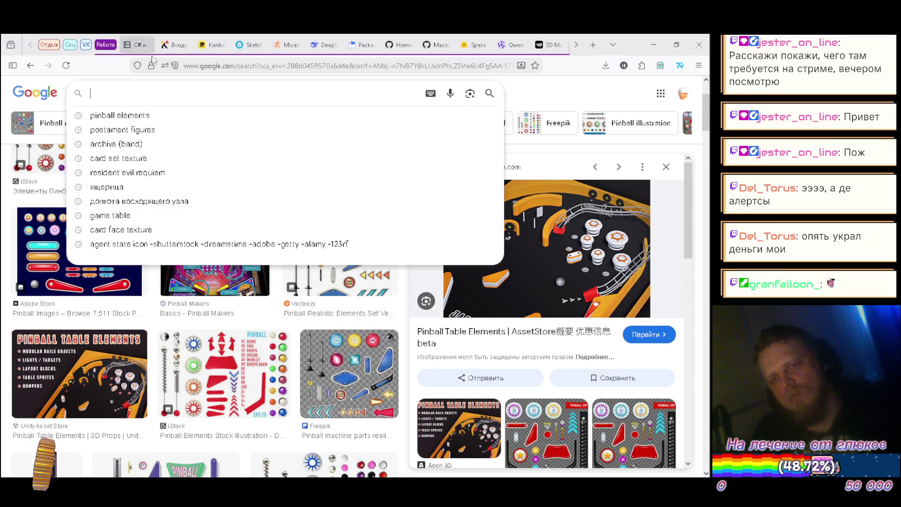
left_click(239, 47)
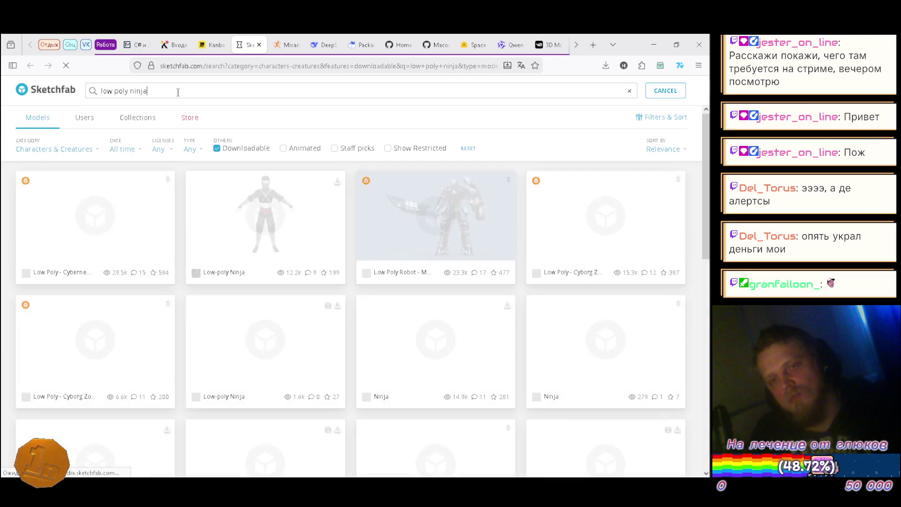
triple_click(177, 91)
type("pinball elements")
key("Return")
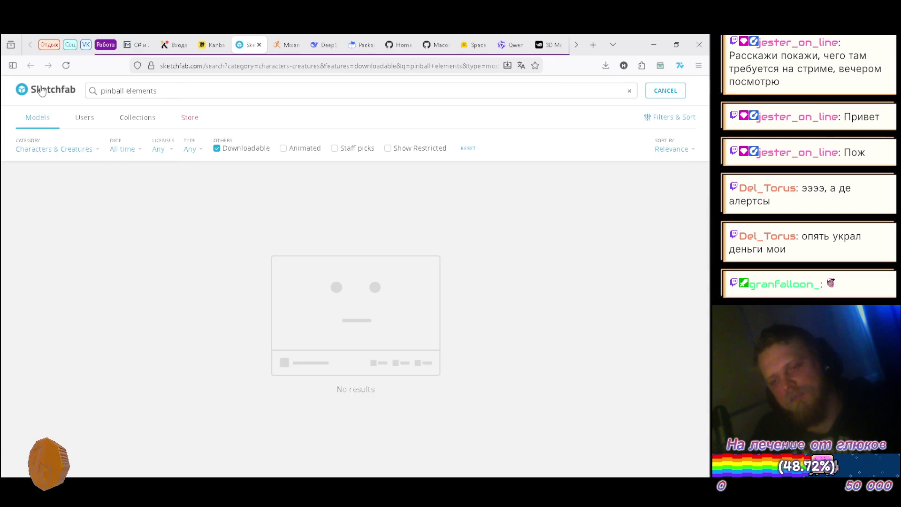
key("BackSpace")
key("BackSpace")
key("BackSpace")
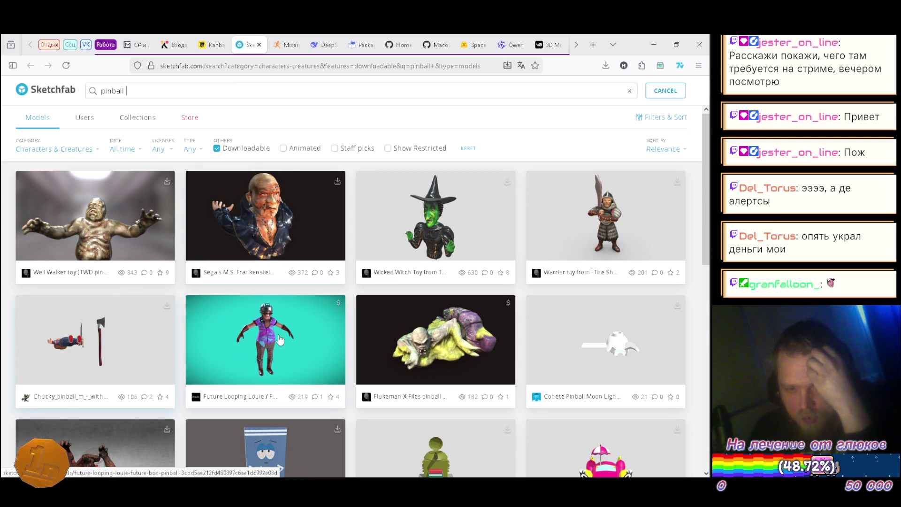
scroll(633, 214, "down", 4)
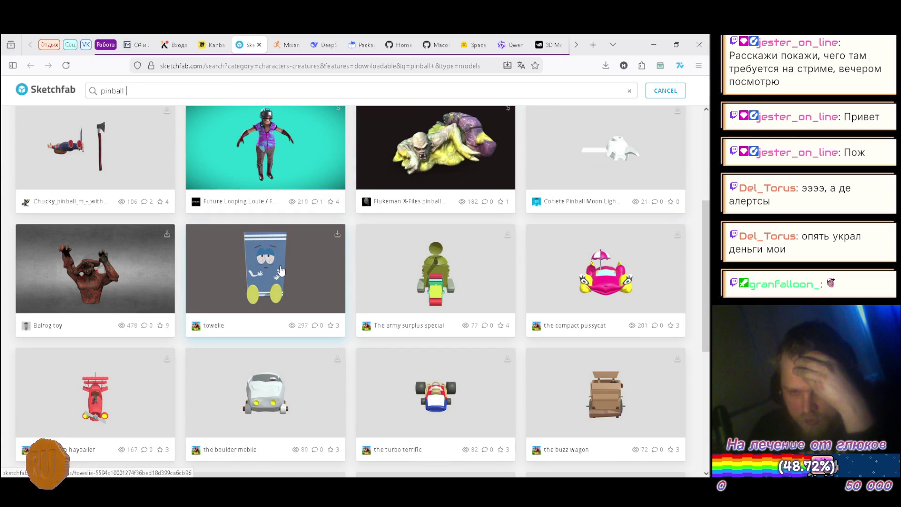
scroll(280, 268, "down", 5)
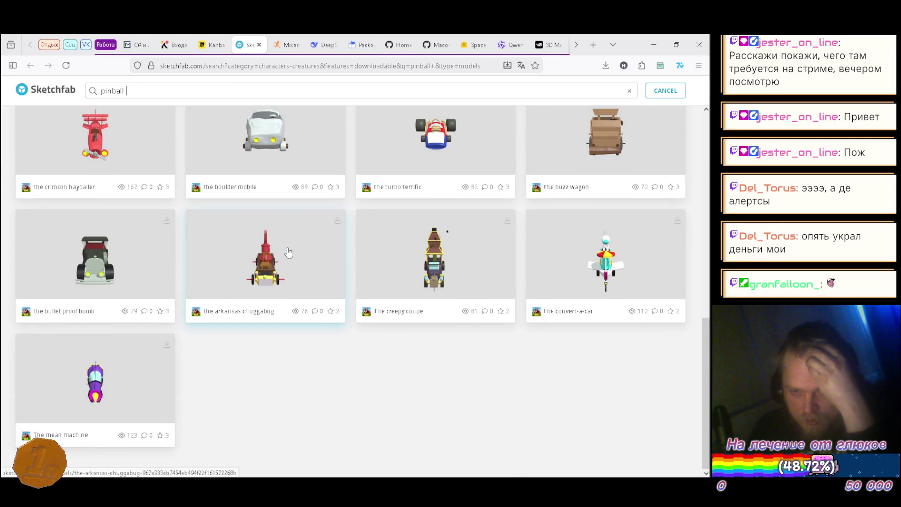
scroll(290, 241, "up", 10)
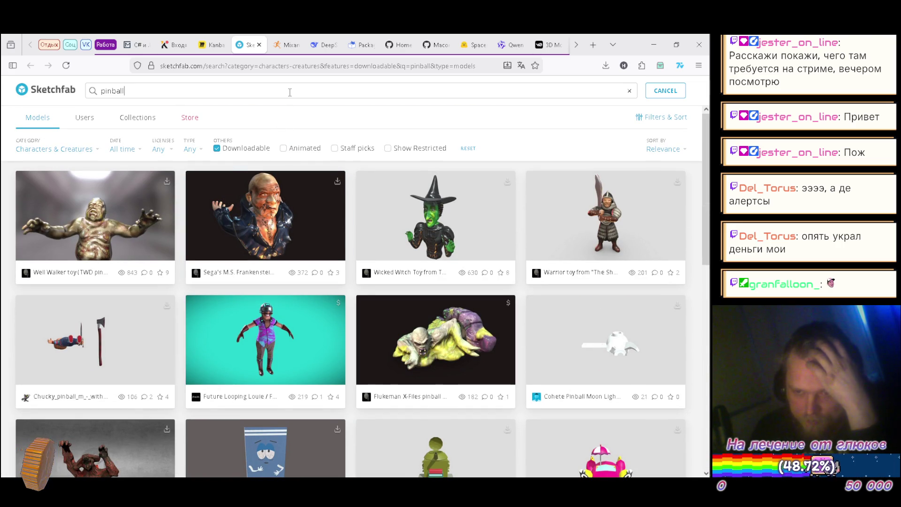
Step: Refine the search to 'pinball bumper', then 'bumper' alone, reaching the Chinese Dragon result
key("ctrl+a")
key("End")
type("bump")
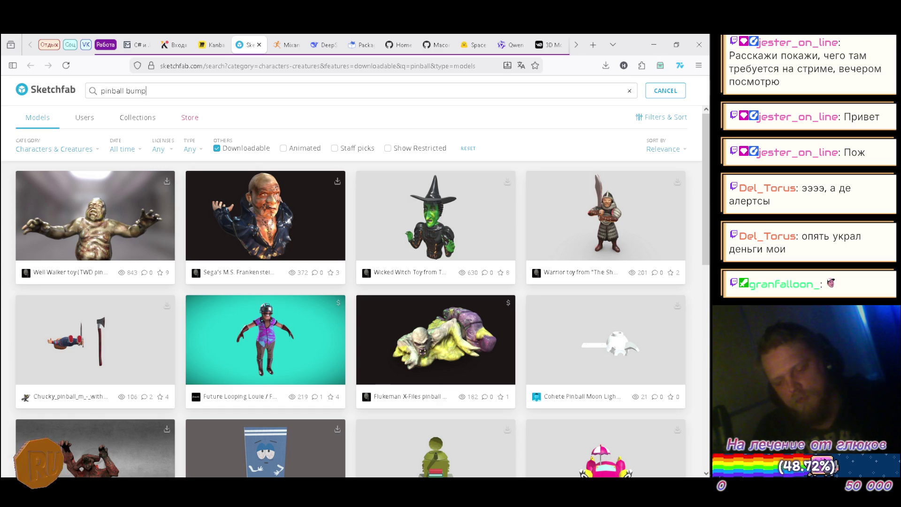
key("Return")
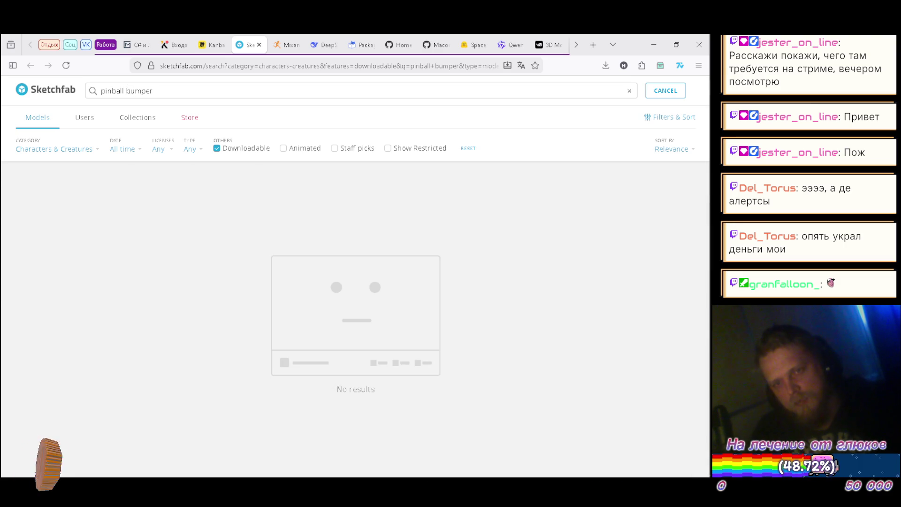
key("ctrl+Left")
key("ctrl+BackSpace")
key("Return")
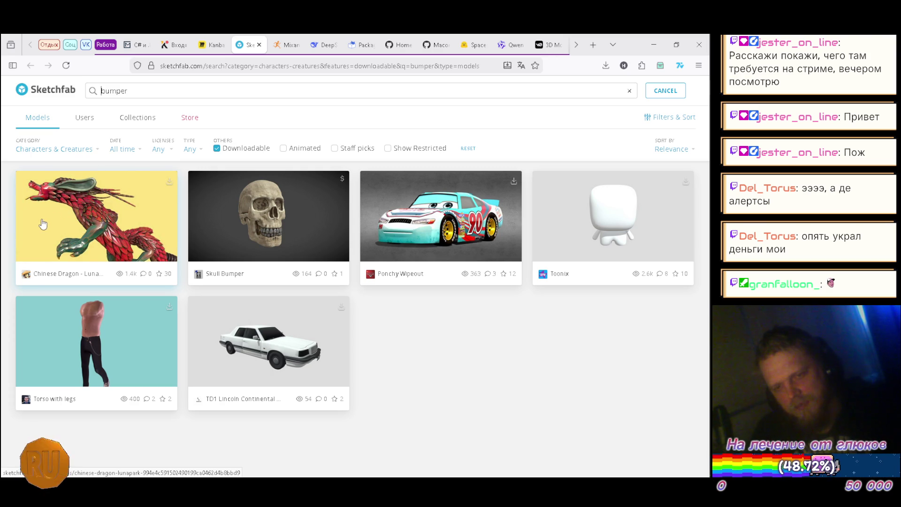
right_click(125, 210)
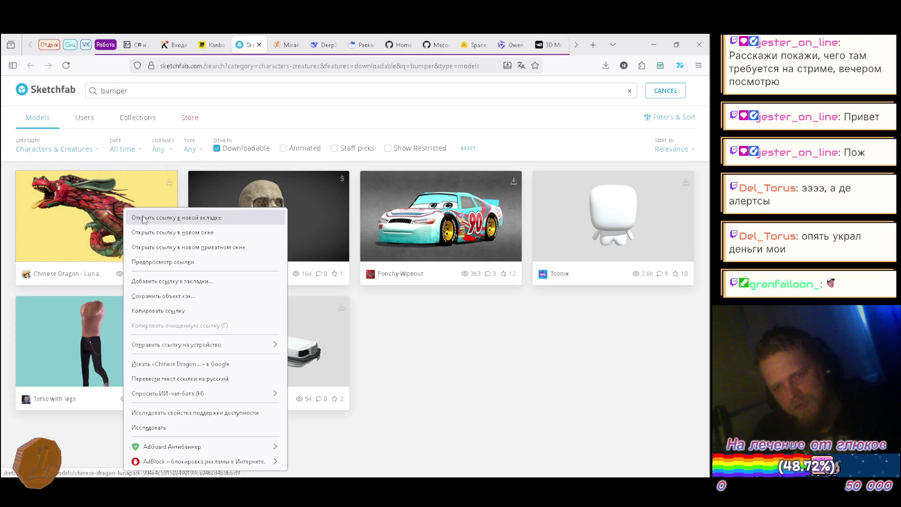
Step: Open the Chinese Dragon model in a new tab and switch the Model Inspector to Wireframe
left_click(143, 218)
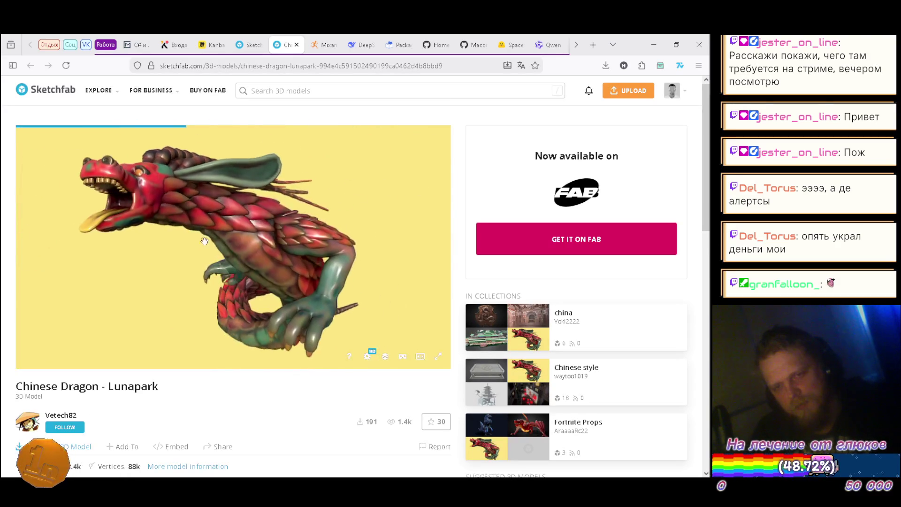
mouse_move(177, 231)
left_mouse_down()
mouse_move(214, 261)
mouse_move(232, 247)
mouse_move(206, 229)
mouse_move(235, 249)
mouse_move(248, 235)
mouse_move(194, 246)
mouse_move(150, 210)
mouse_move(136, 270)
mouse_move(84, 312)
mouse_move(153, 246)
mouse_move(181, 241)
mouse_move(231, 148)
mouse_move(262, 178)
mouse_move(317, 197)
mouse_move(177, 207)
mouse_move(132, 240)
left_mouse_up()
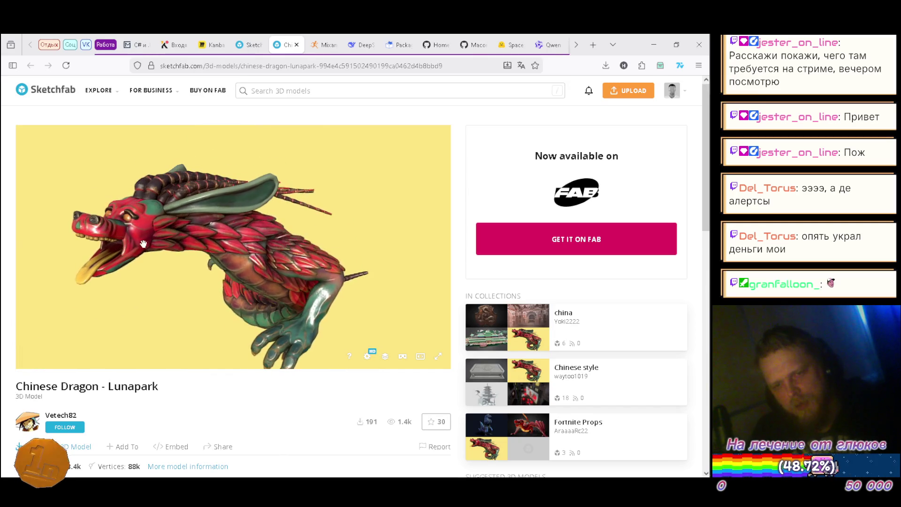
left_click(385, 357)
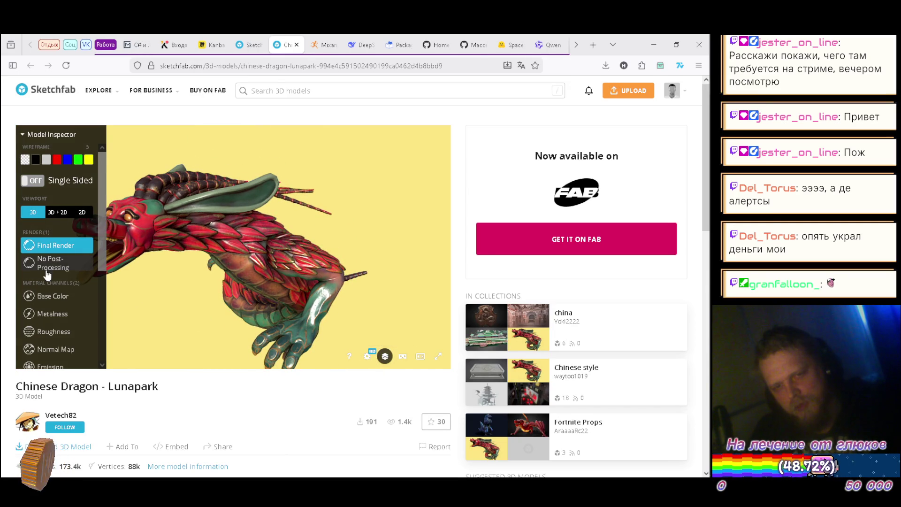
scroll(65, 263, "down", 4)
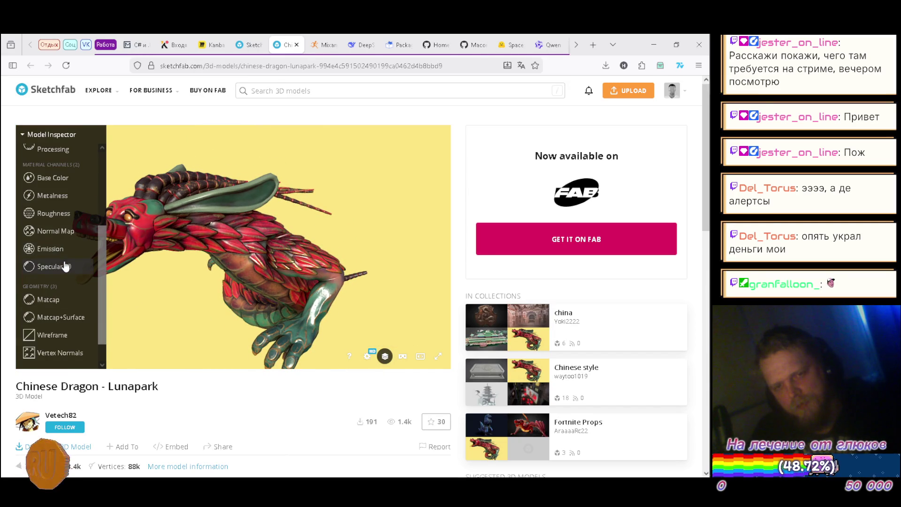
scroll(65, 260, "down", 1)
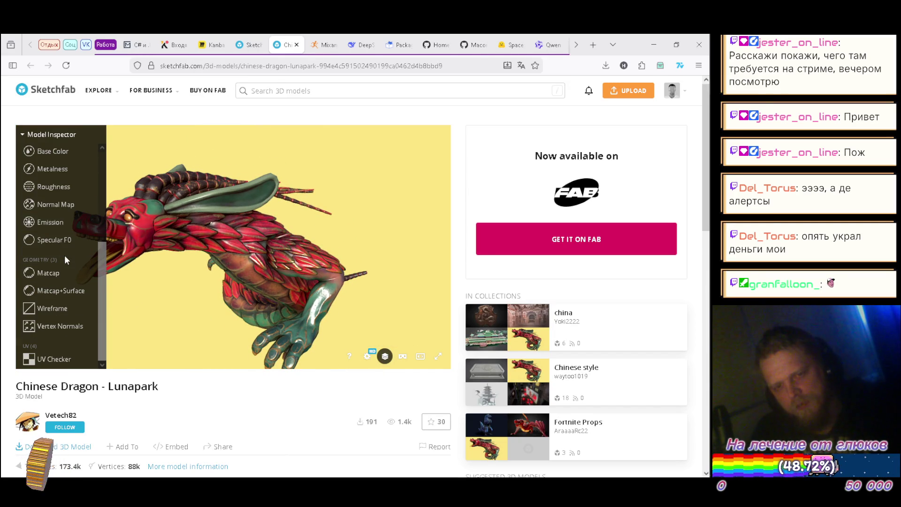
left_click(57, 310)
Step: Examine the wireframe dragon's head, spines, body and claw, then open the author's profile in a new tab
mouse_move(182, 305)
left_mouse_down()
mouse_move(249, 268)
mouse_move(276, 209)
mouse_move(149, 247)
mouse_move(303, 276)
mouse_move(194, 239)
mouse_move(257, 279)
mouse_move(324, 184)
left_mouse_up()
mouse_move(218, 178)
left_mouse_down()
mouse_move(250, 214)
mouse_move(302, 217)
mouse_move(319, 198)
mouse_move(296, 207)
mouse_move(311, 198)
mouse_move(297, 161)
mouse_move(227, 265)
mouse_move(371, 230)
mouse_move(322, 227)
mouse_move(354, 221)
mouse_move(346, 177)
mouse_move(324, 188)
mouse_move(297, 183)
mouse_move(281, 201)
mouse_move(300, 207)
mouse_move(316, 195)
mouse_move(326, 210)
left_mouse_up()
scroll(326, 210, "down", 5)
left_click_drag(283, 248, 342, 285)
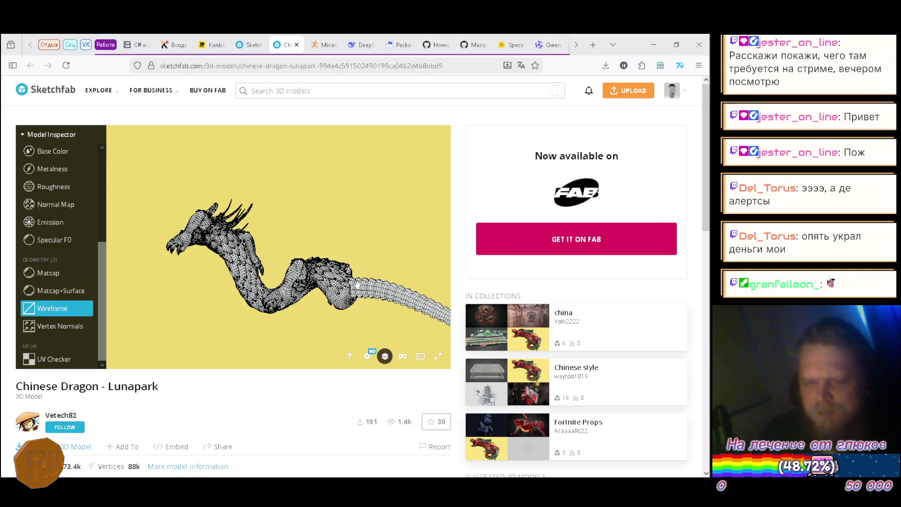
mouse_move(315, 278)
left_mouse_down()
mouse_move(389, 316)
mouse_move(394, 223)
mouse_move(388, 248)
mouse_move(329, 281)
mouse_move(309, 272)
mouse_move(384, 261)
mouse_move(344, 348)
mouse_move(294, 264)
mouse_move(392, 225)
mouse_move(353, 185)
left_mouse_up()
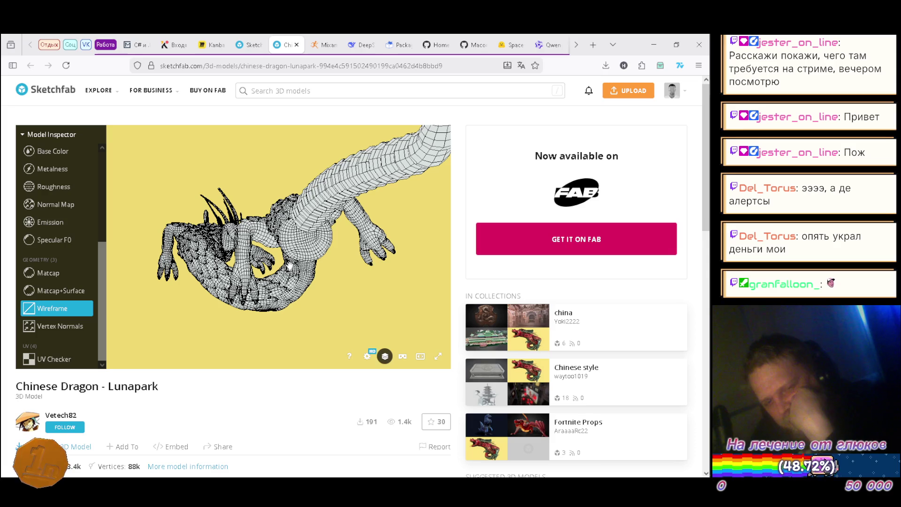
mouse_move(290, 265)
left_mouse_down()
mouse_move(272, 282)
mouse_move(372, 255)
mouse_move(283, 396)
left_mouse_up()
scroll(283, 397, "down", 3)
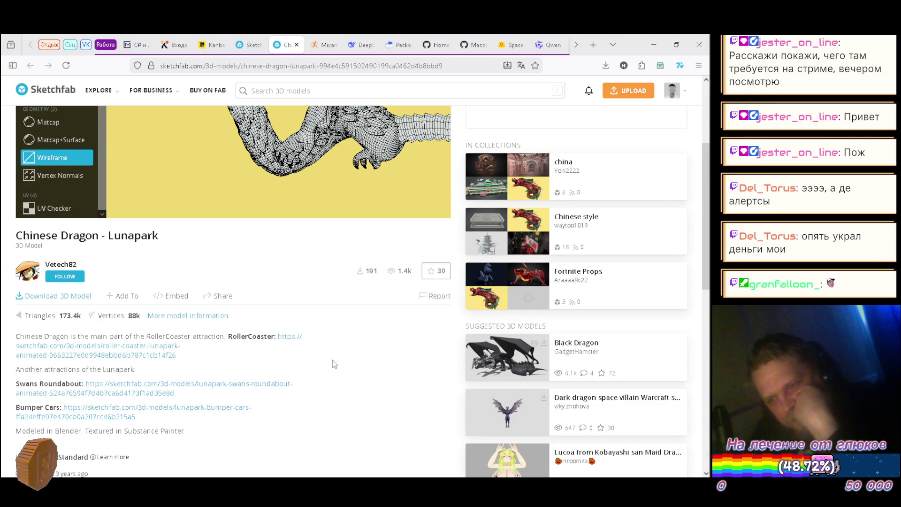
scroll(333, 364, "down", 5)
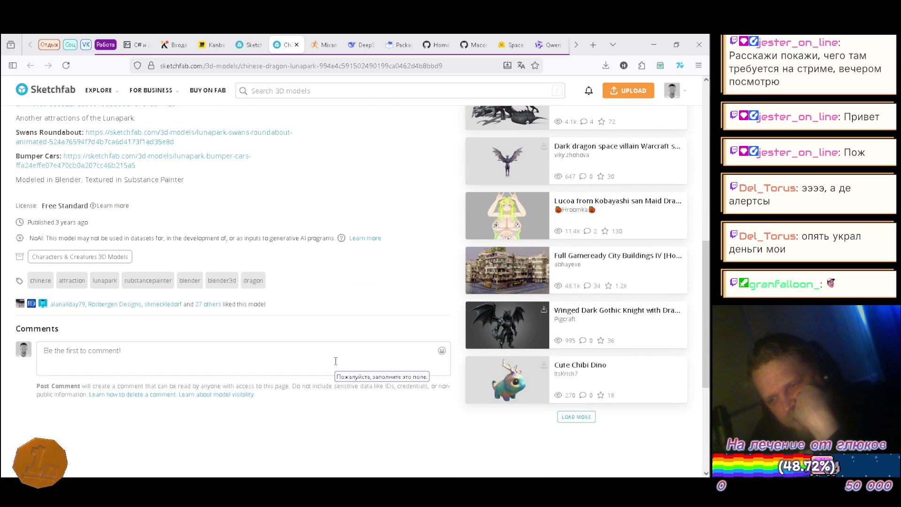
scroll(335, 361, "up", 1)
scroll(335, 365, "up", 2)
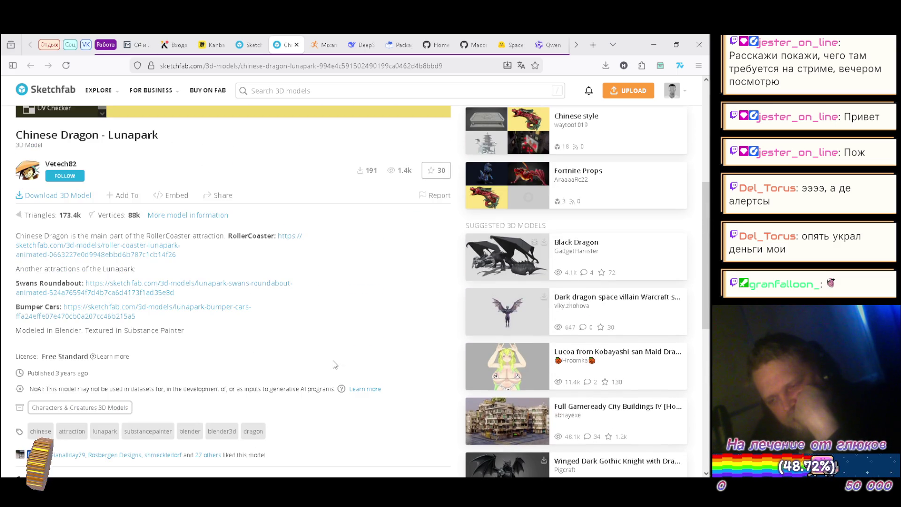
scroll(334, 364, "up", 5)
scroll(217, 243, "up", 4)
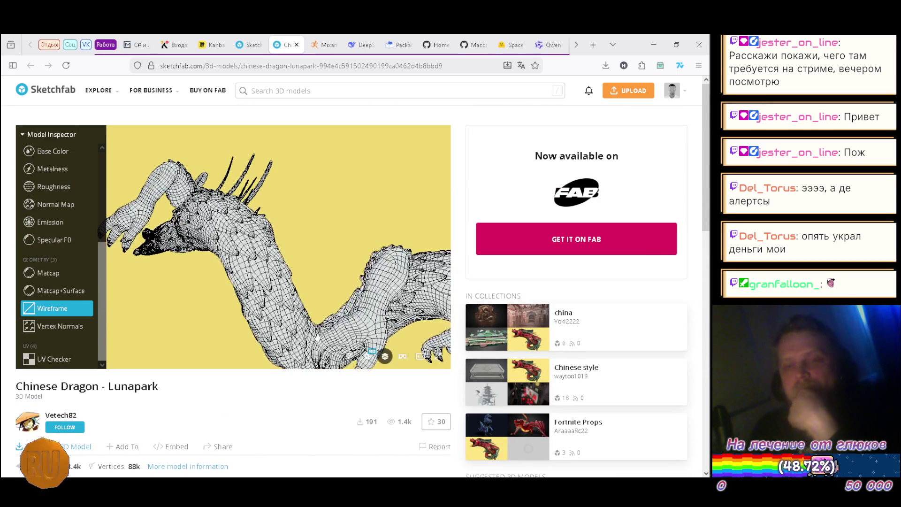
mouse_move(218, 244)
left_mouse_down()
mouse_move(338, 302)
mouse_move(376, 275)
mouse_move(346, 230)
mouse_move(193, 272)
mouse_move(291, 254)
left_mouse_up()
scroll(265, 196, "up", 5)
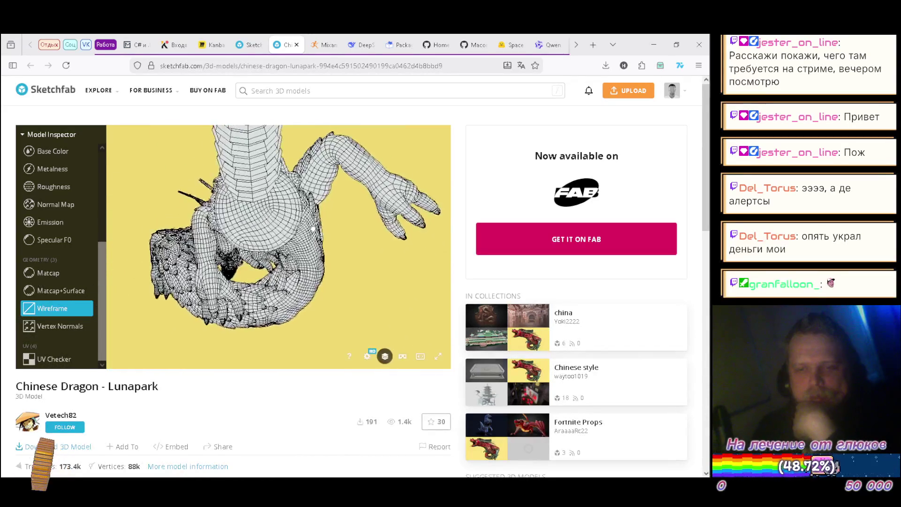
mouse_move(265, 197)
left_mouse_down()
mouse_move(294, 233)
mouse_move(305, 296)
mouse_move(328, 320)
left_mouse_up()
scroll(294, 235, "down", 5)
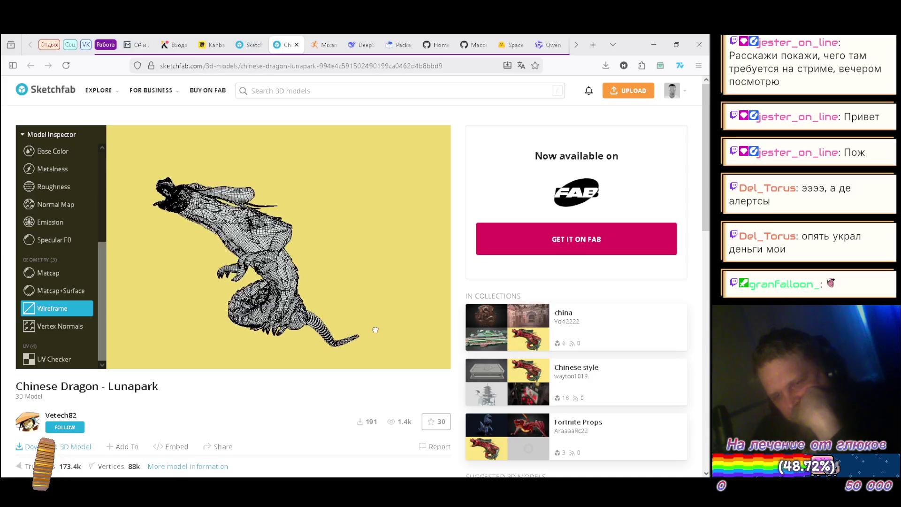
left_click_drag(317, 276, 305, 332)
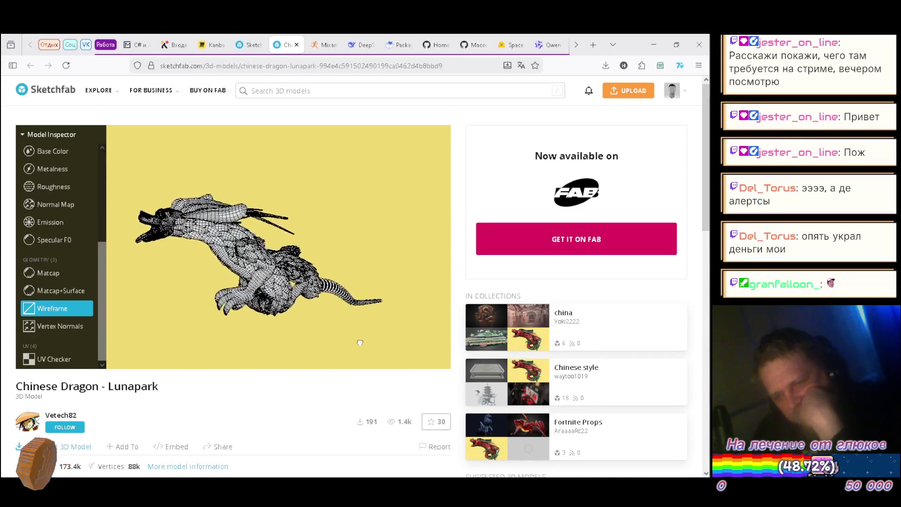
mouse_move(388, 300)
left_mouse_down()
mouse_move(255, 291)
mouse_move(333, 303)
mouse_move(287, 313)
mouse_move(311, 336)
mouse_move(293, 282)
mouse_move(363, 272)
mouse_move(381, 244)
mouse_move(418, 299)
mouse_move(280, 274)
left_mouse_up()
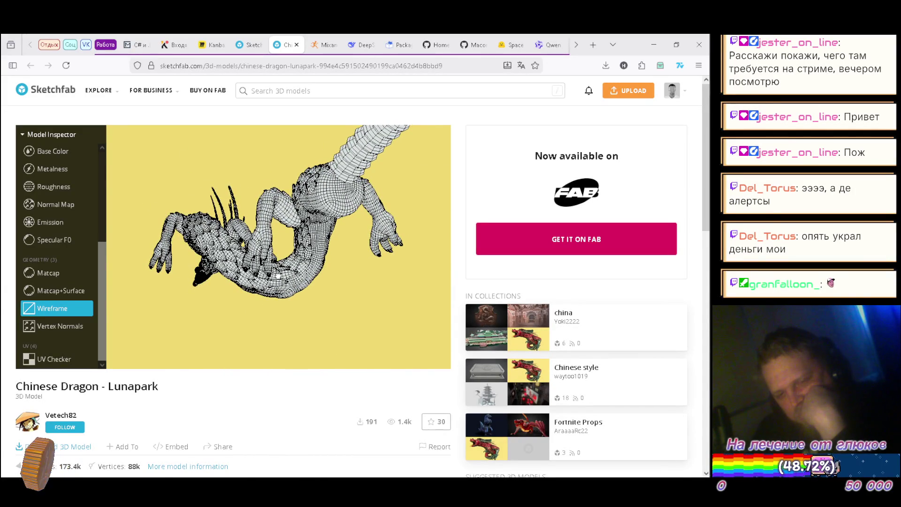
scroll(252, 406, "down", 2)
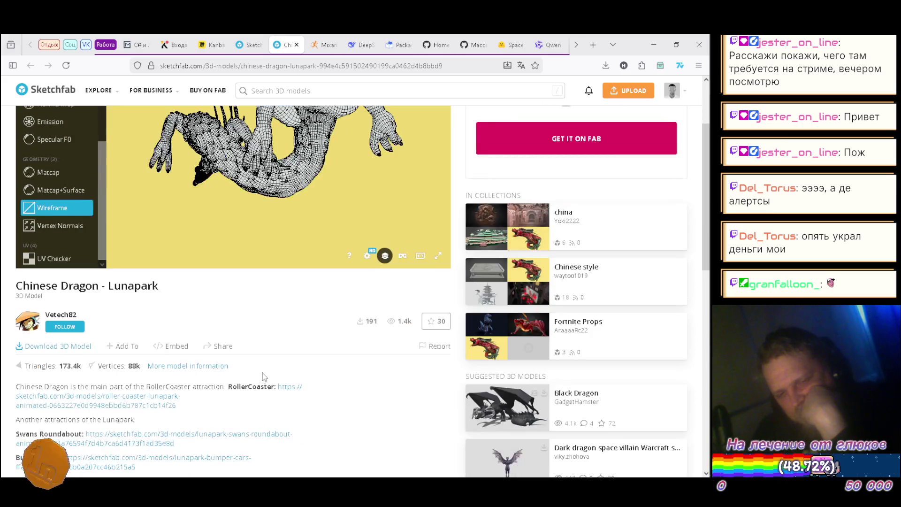
scroll(252, 398, "up", 1)
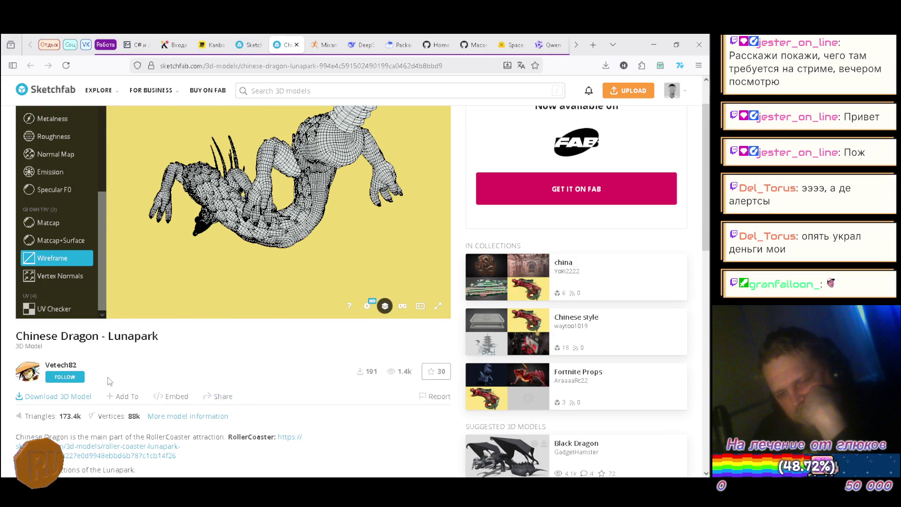
right_click(61, 371)
left_click(134, 116)
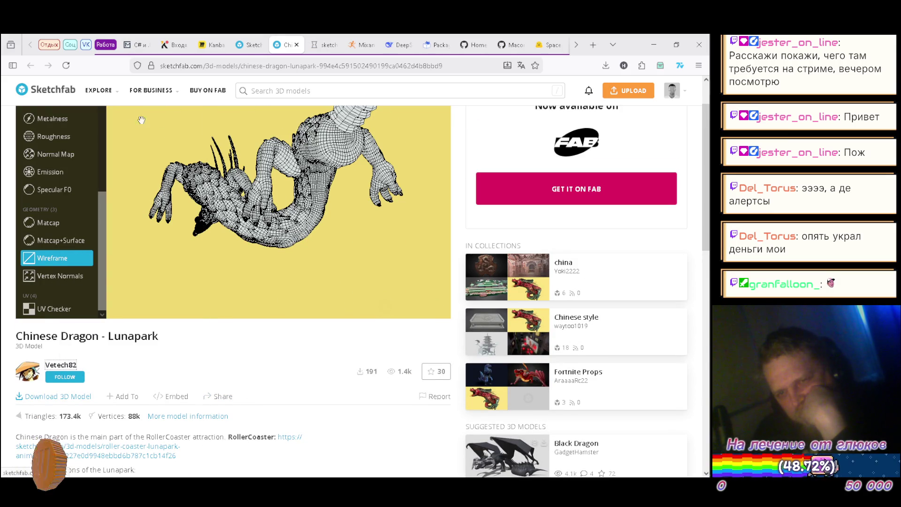
Step: On the author's profile, scroll the model grid and open Graffiti Hover Bike in a new tab
left_click(324, 44)
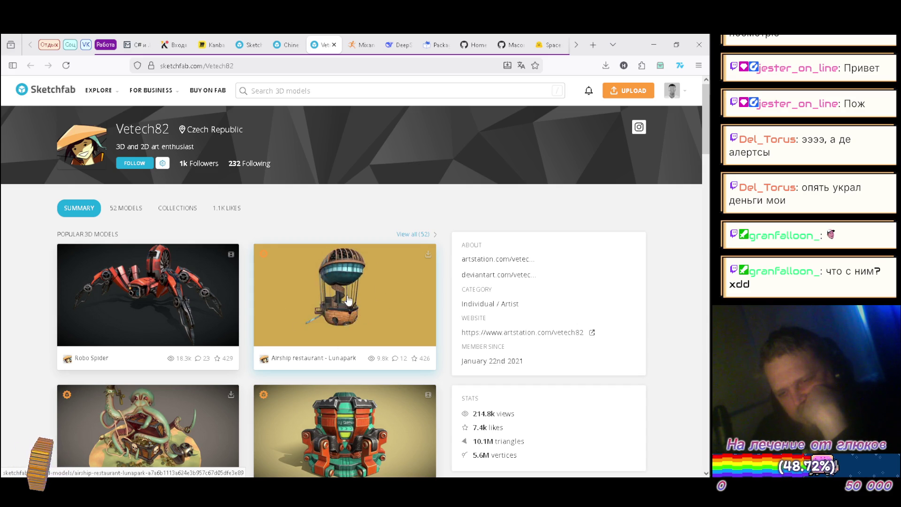
scroll(2, 241, "down", 5)
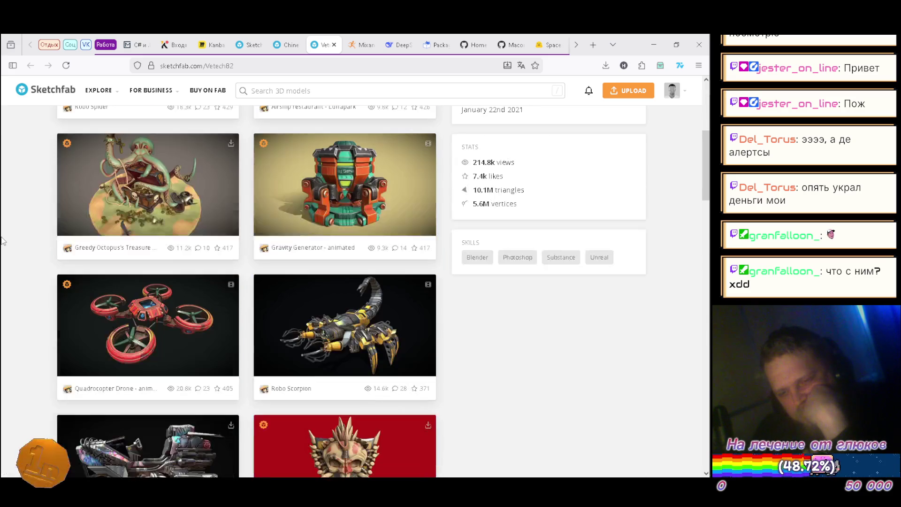
scroll(5, 233, "down", 1)
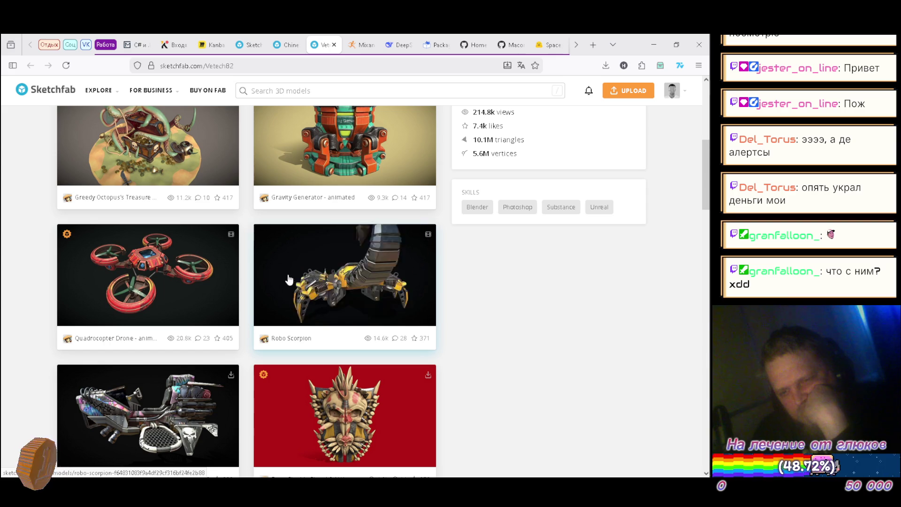
scroll(478, 287, "down", 2)
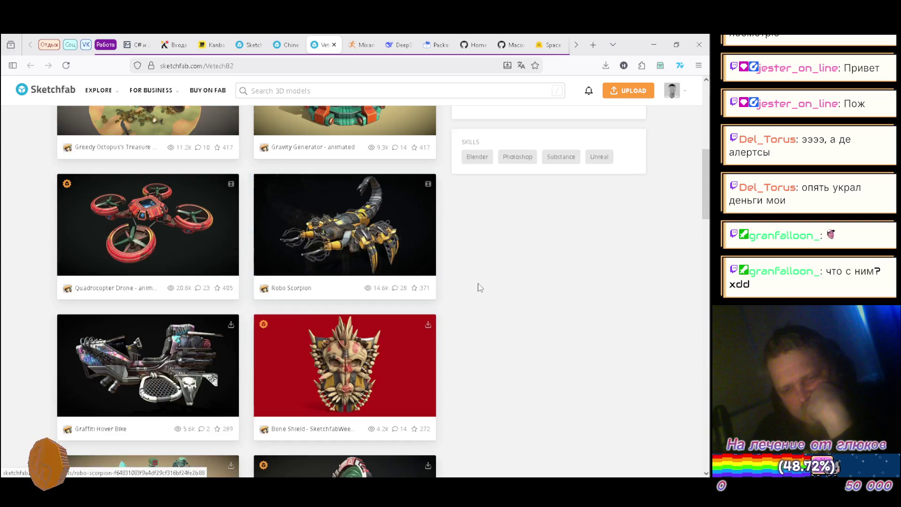
scroll(477, 287, "down", 2)
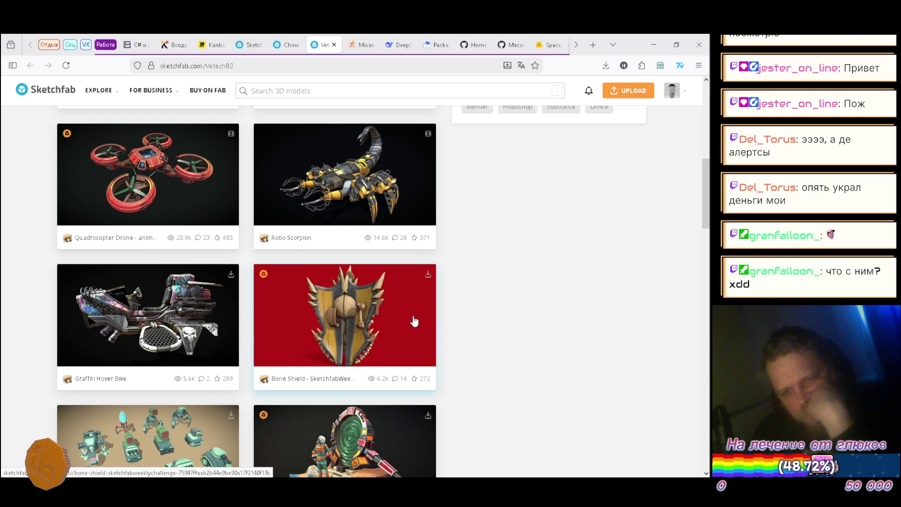
right_click(136, 305)
left_click(188, 43)
mouse_move(98, 90)
scroll(10, 228, "down", 2)
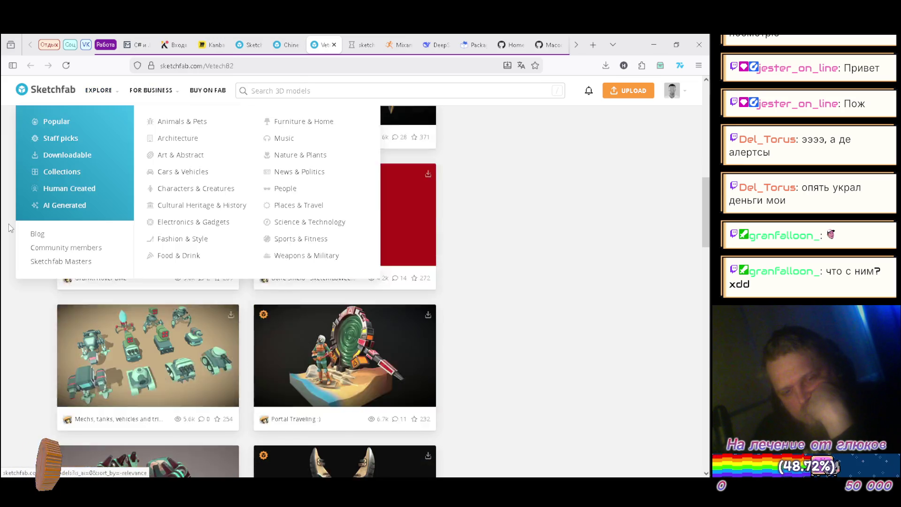
scroll(4, 286, "down", 1)
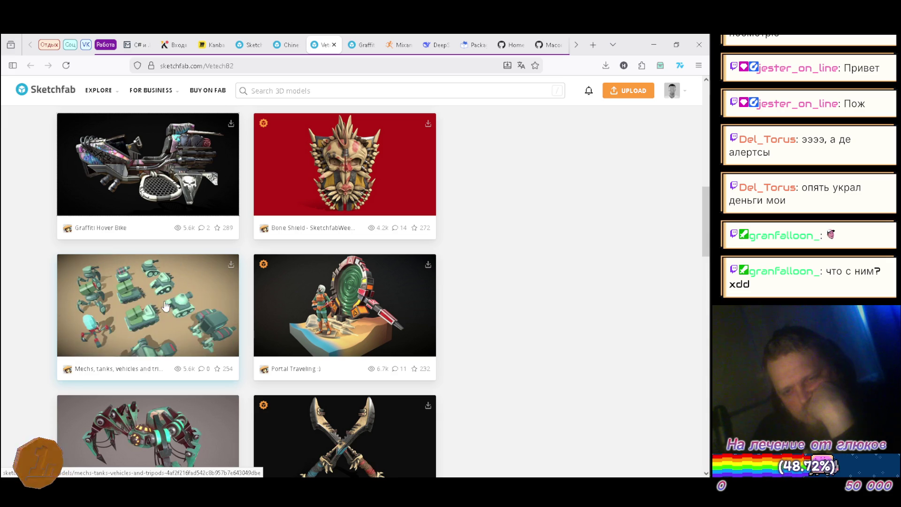
Step: Open the mechs and tanks pack in a new tab and scroll further through the author's models
right_click(128, 302)
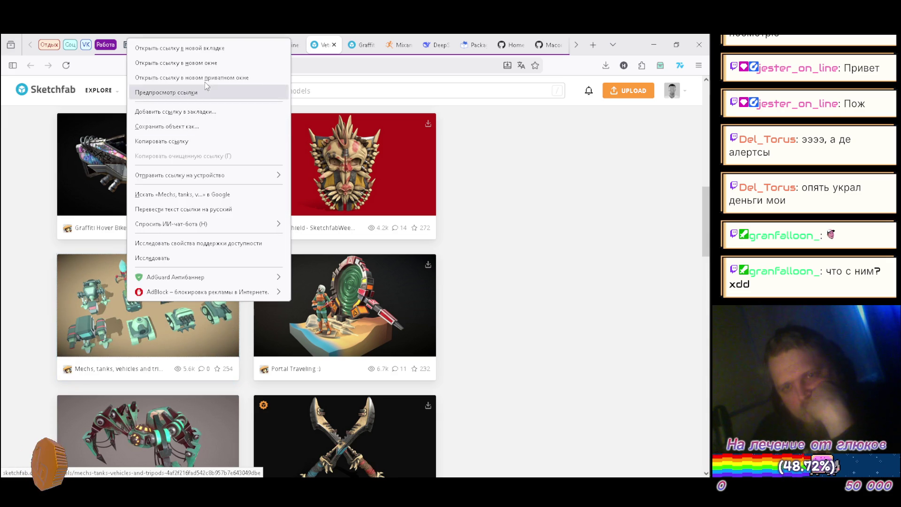
left_click(207, 48)
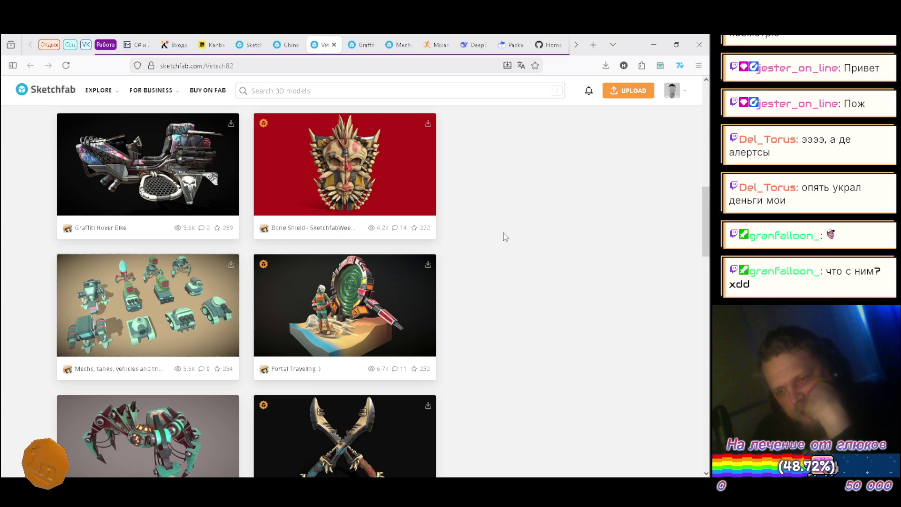
scroll(502, 236, "down", 1)
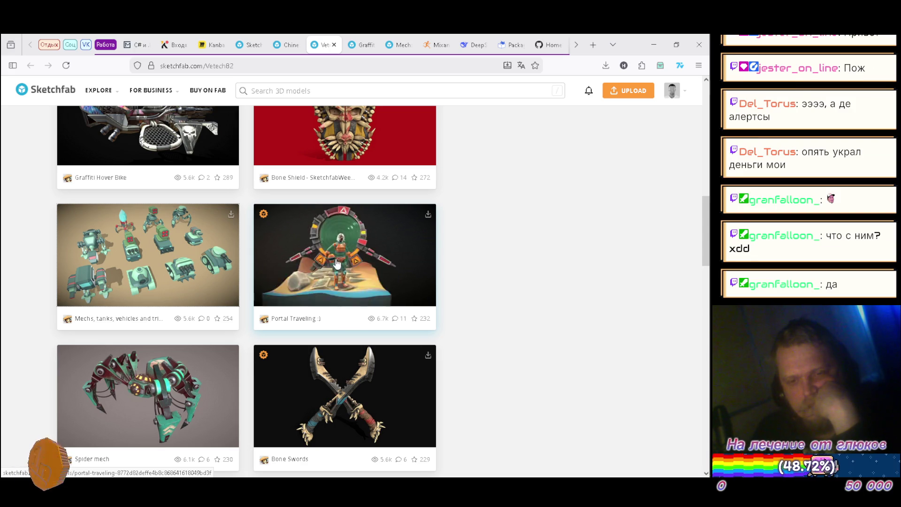
scroll(466, 257, "down", 3)
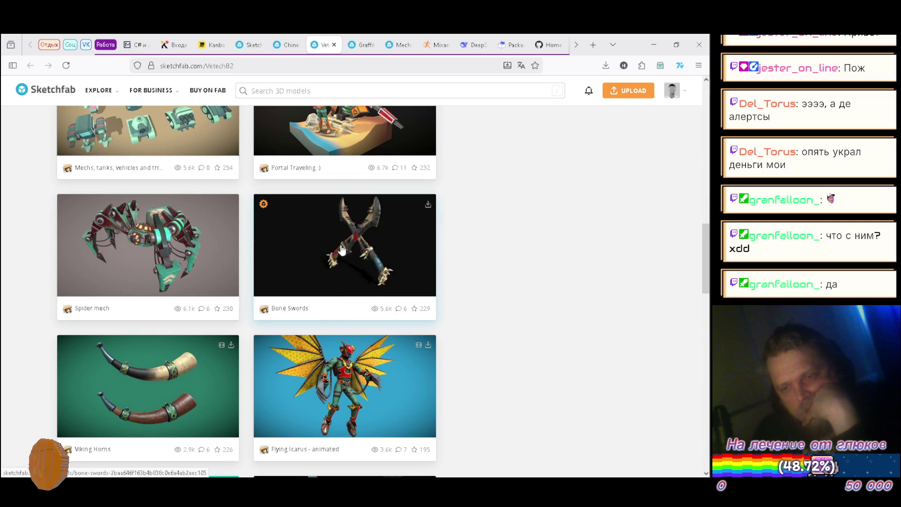
scroll(228, 234, "down", 2)
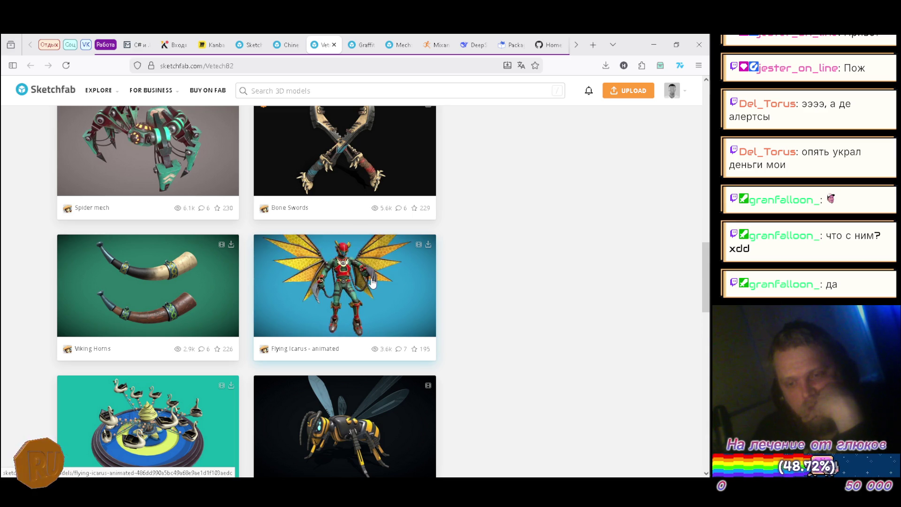
scroll(475, 277, "down", 3)
scroll(49, 247, "down", 3)
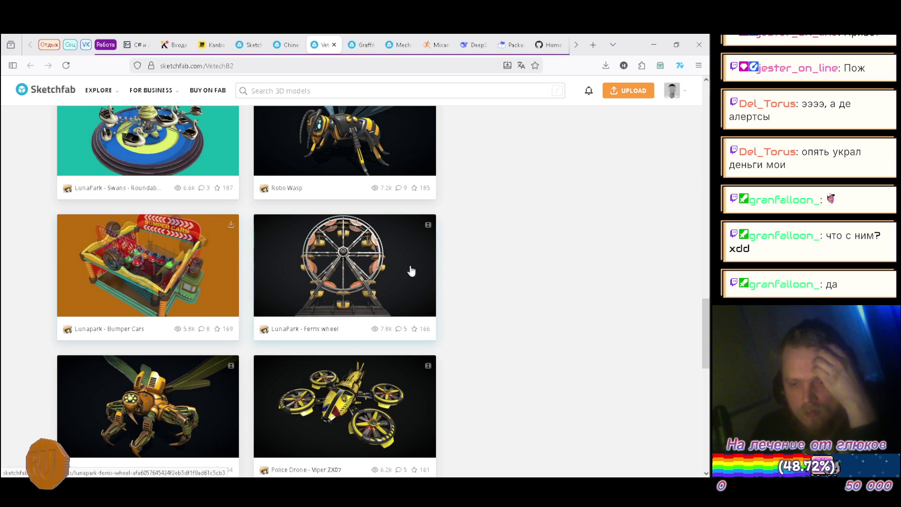
scroll(553, 265, "down", 2)
scroll(551, 263, "down", 4)
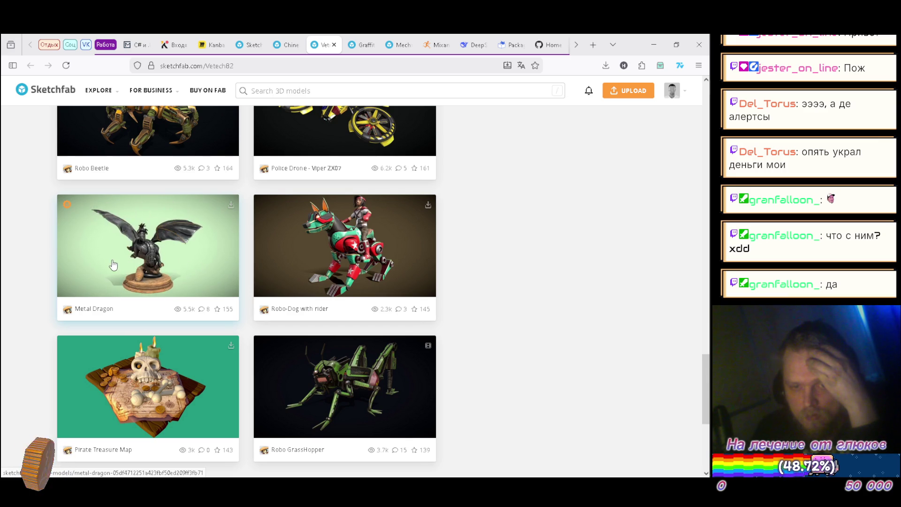
Step: Open the Metal Dragon model in a new tab, then return to the 'bumper' search results
right_click(170, 259)
left_click(256, 47)
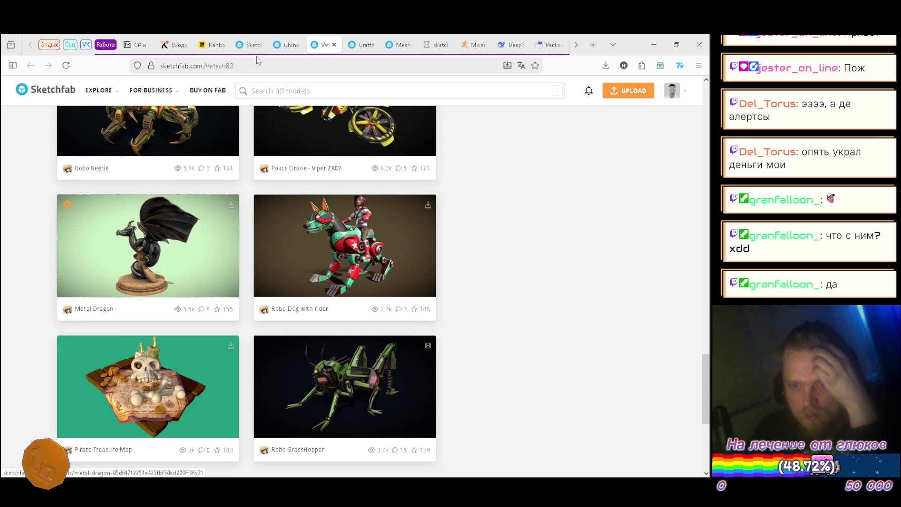
scroll(531, 209, "down", 1)
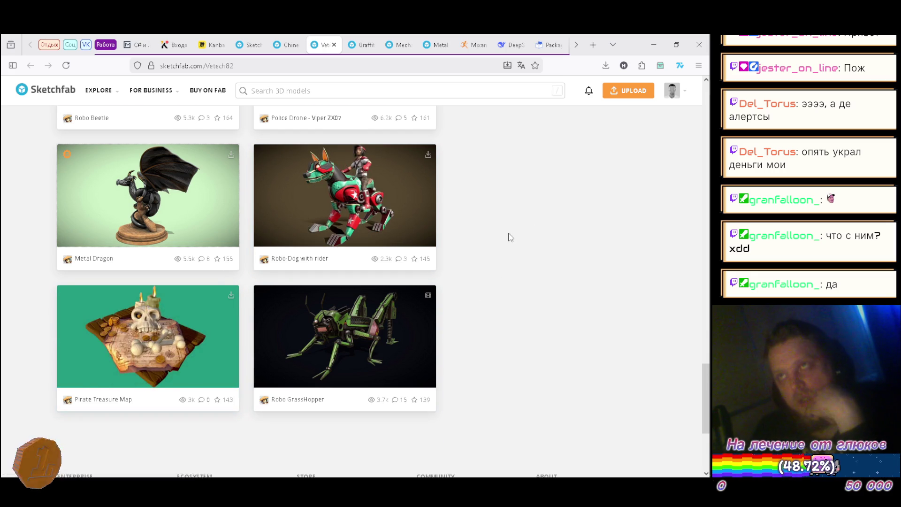
scroll(509, 230, "up", 10)
left_click(249, 45)
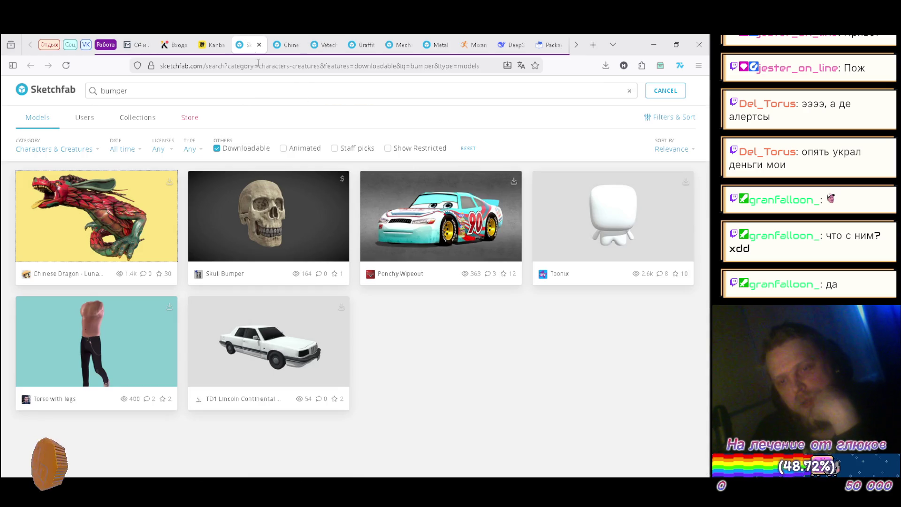
Step: On the Chinese Dragon page, zoom in and orbit the wireframe to underside, side and coiled front views
left_click(283, 44)
double_click(346, 156)
mouse_move(351, 213)
left_mouse_down()
mouse_move(352, 188)
mouse_move(368, 177)
mouse_move(376, 182)
mouse_move(300, 227)
left_mouse_up()
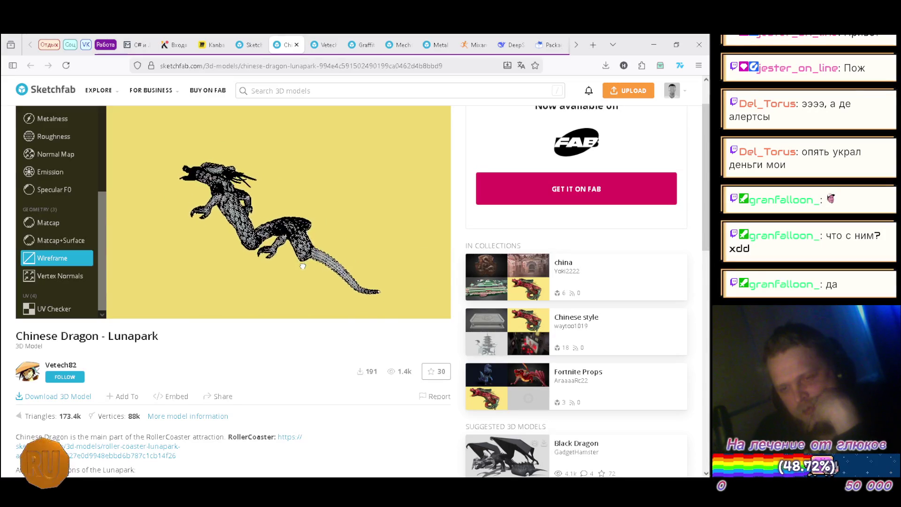
mouse_move(399, 254)
left_mouse_down()
mouse_move(379, 306)
mouse_move(370, 238)
mouse_move(379, 211)
mouse_move(363, 222)
mouse_move(347, 201)
left_mouse_up()
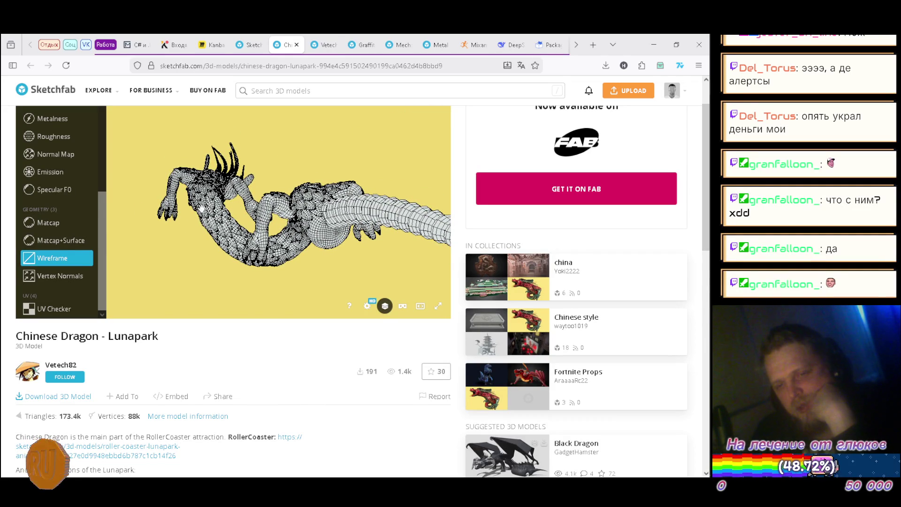
left_click_drag(238, 255, 388, 197)
mouse_move(268, 213)
left_mouse_down()
mouse_move(358, 246)
mouse_move(325, 288)
mouse_move(394, 249)
mouse_move(342, 195)
mouse_move(199, 260)
left_mouse_up()
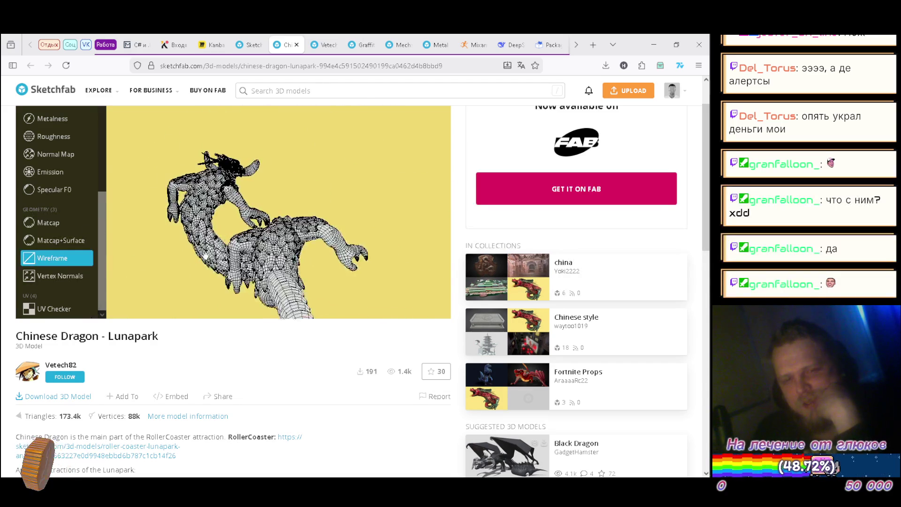
scroll(55, 215, "up", 3)
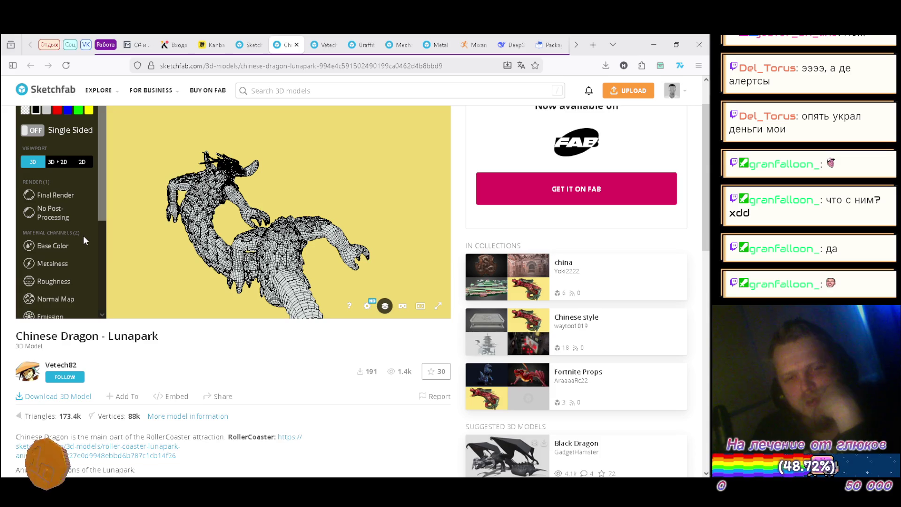
Step: Switch the dragon to Final Render and orbit it to top-down, coiled-body and long side views
left_click(65, 200)
mouse_move(277, 253)
left_mouse_down()
mouse_move(322, 137)
mouse_move(362, 157)
mouse_move(362, 247)
mouse_move(359, 223)
mouse_move(299, 226)
mouse_move(373, 254)
left_mouse_up()
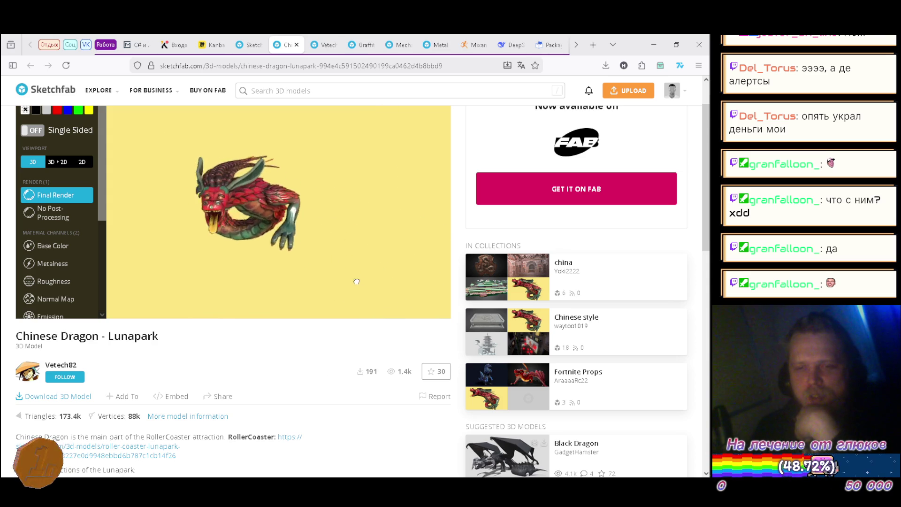
mouse_move(317, 283)
left_mouse_down()
mouse_move(263, 225)
mouse_move(251, 195)
left_mouse_up()
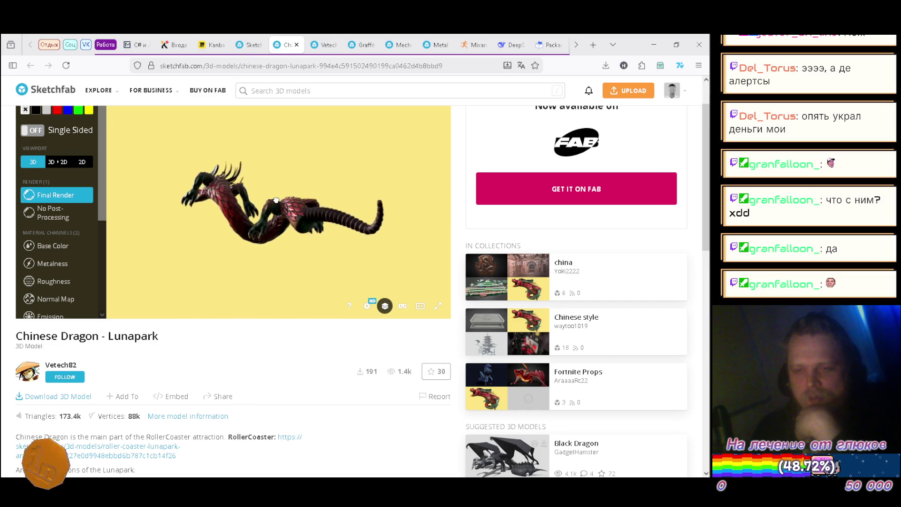
mouse_move(253, 210)
left_mouse_down()
mouse_move(335, 159)
mouse_move(325, 181)
mouse_move(256, 219)
mouse_move(299, 224)
left_mouse_up()
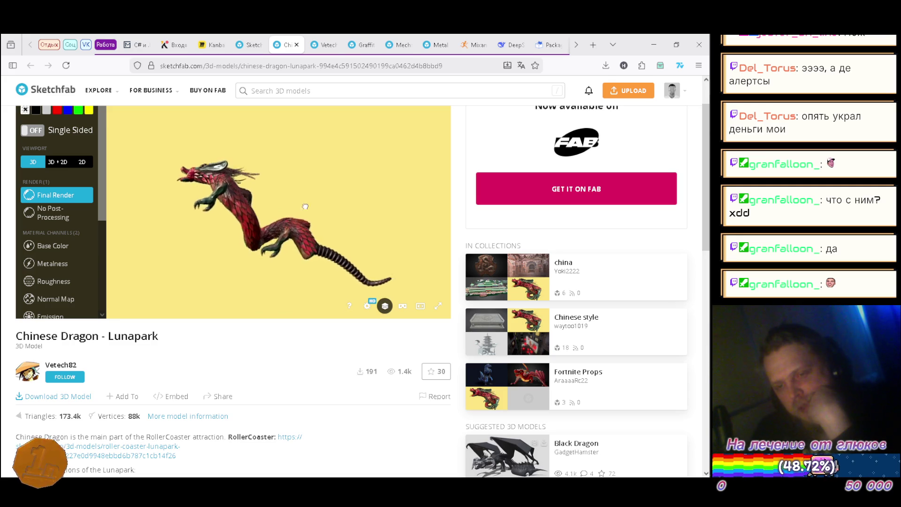
mouse_move(353, 229)
left_mouse_down()
mouse_move(386, 232)
mouse_move(326, 202)
mouse_move(375, 267)
left_mouse_up()
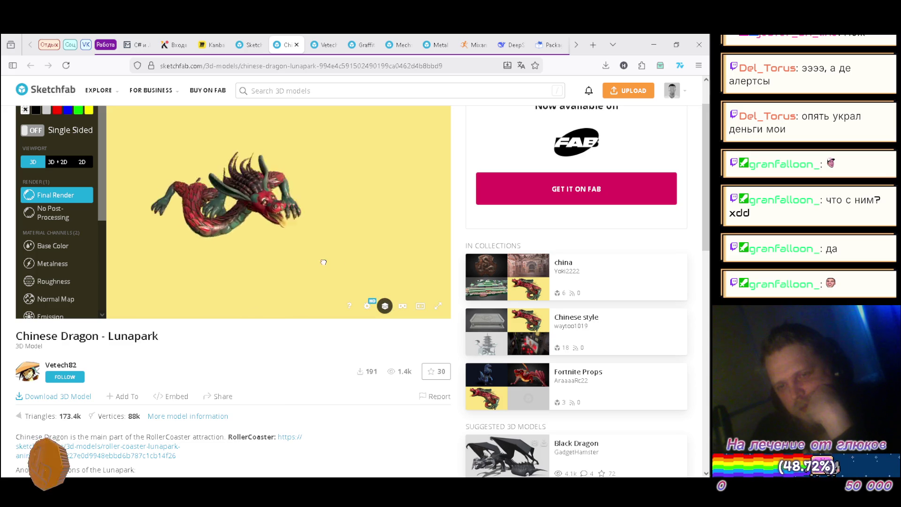
Step: Zoom in on the textured dragon's underside, front and head, then close the Chinese Dragon page
scroll(186, 179, "up", 3)
left_click_drag(186, 179, 270, 188)
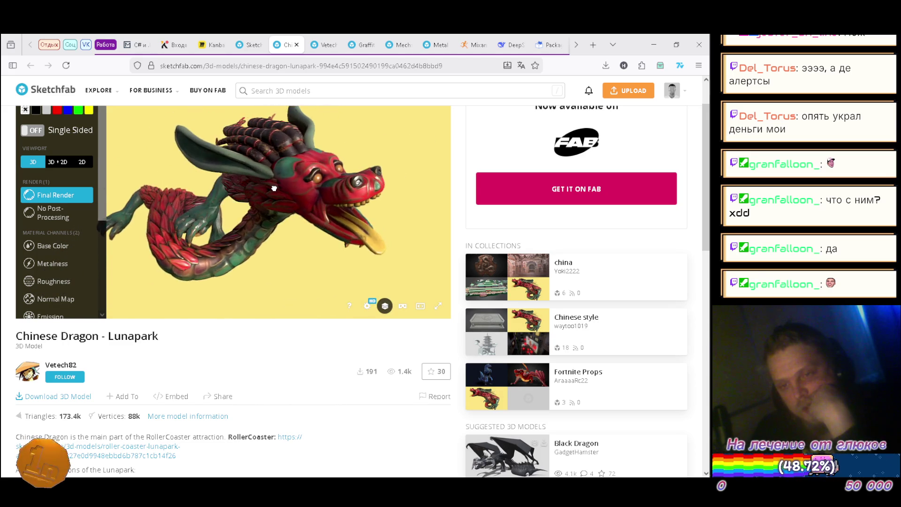
mouse_move(278, 188)
left_mouse_down()
mouse_move(244, 184)
mouse_move(295, 186)
mouse_move(269, 187)
left_mouse_up()
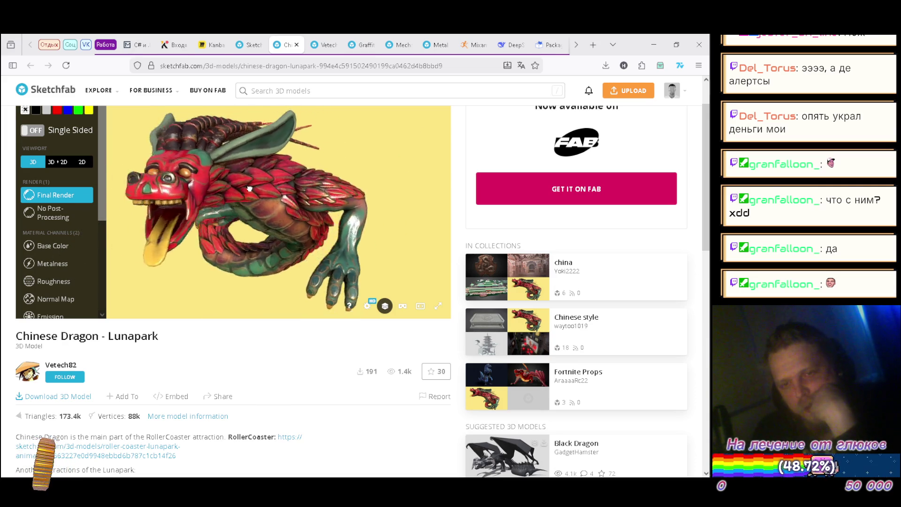
mouse_move(293, 189)
left_mouse_down()
mouse_move(248, 187)
mouse_move(277, 187)
mouse_move(282, 165)
mouse_move(261, 184)
mouse_move(358, 177)
mouse_move(288, 169)
mouse_move(342, 179)
mouse_move(271, 211)
left_mouse_up()
key("ctrl+w")
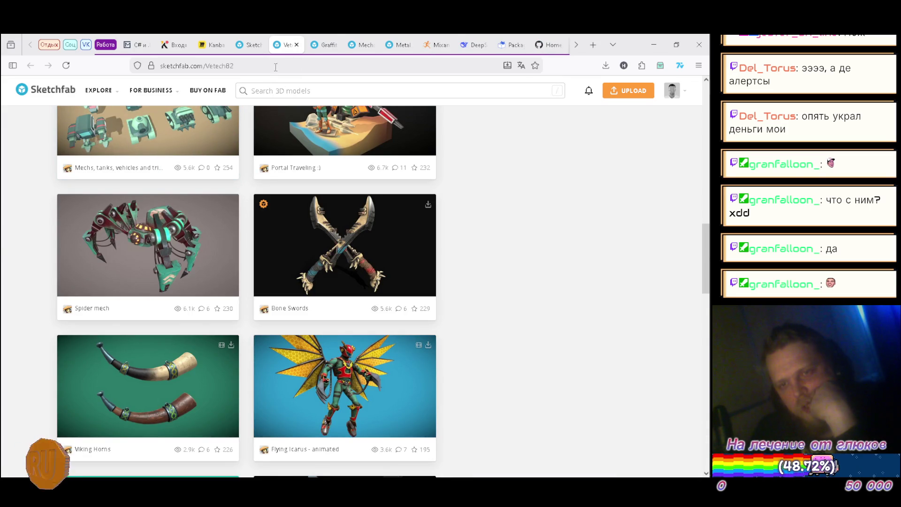
Step: On the Graffiti Hover Bike page, orbit the bike to its opposite side, seat and top-rear views
left_click(325, 47)
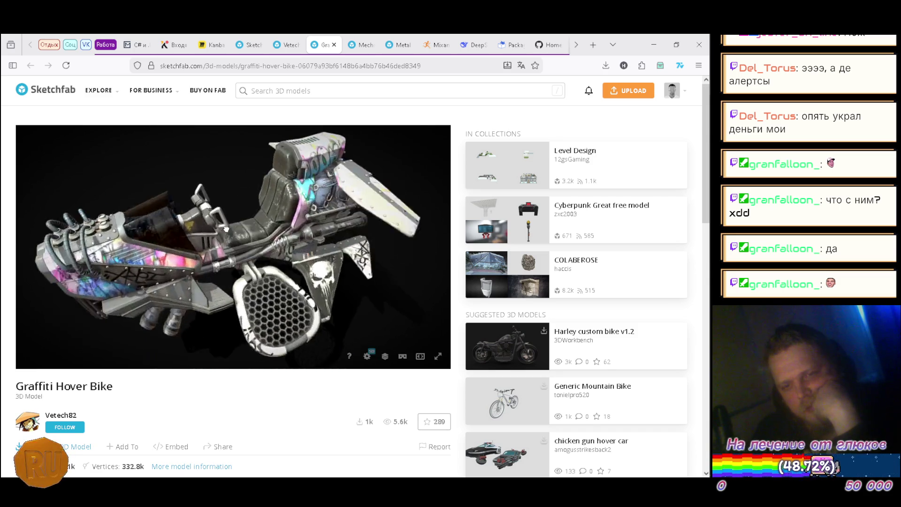
mouse_move(358, 209)
left_mouse_down()
mouse_move(186, 217)
mouse_move(302, 199)
mouse_move(232, 211)
left_mouse_up()
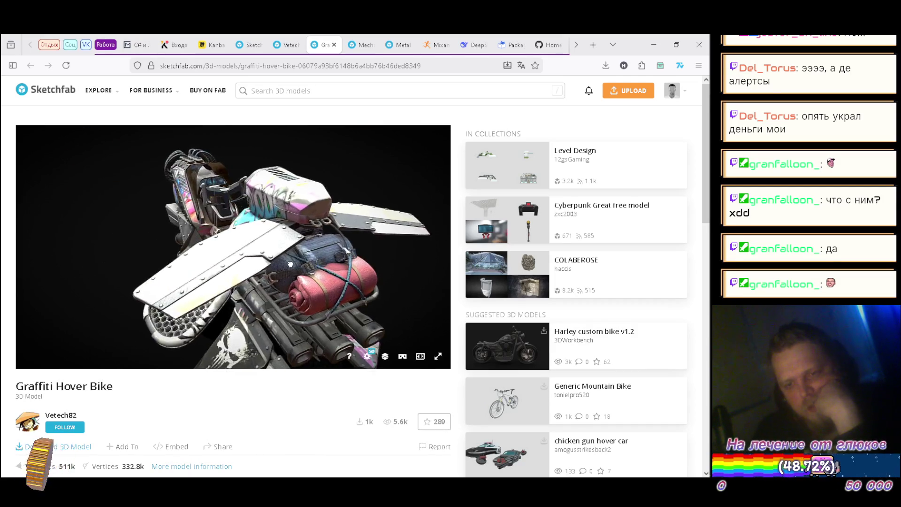
left_click_drag(197, 259, 128, 255)
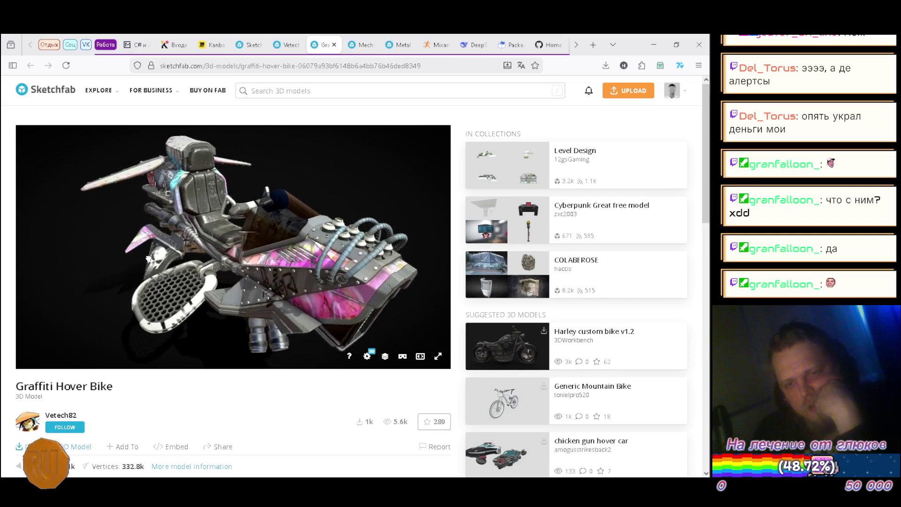
mouse_move(313, 202)
left_mouse_down()
mouse_move(308, 221)
mouse_move(173, 220)
mouse_move(343, 197)
left_mouse_up()
Step: Zoom out and open the Model Inspector, scrolling down to its Geometry options
scroll(342, 197, "down", 3)
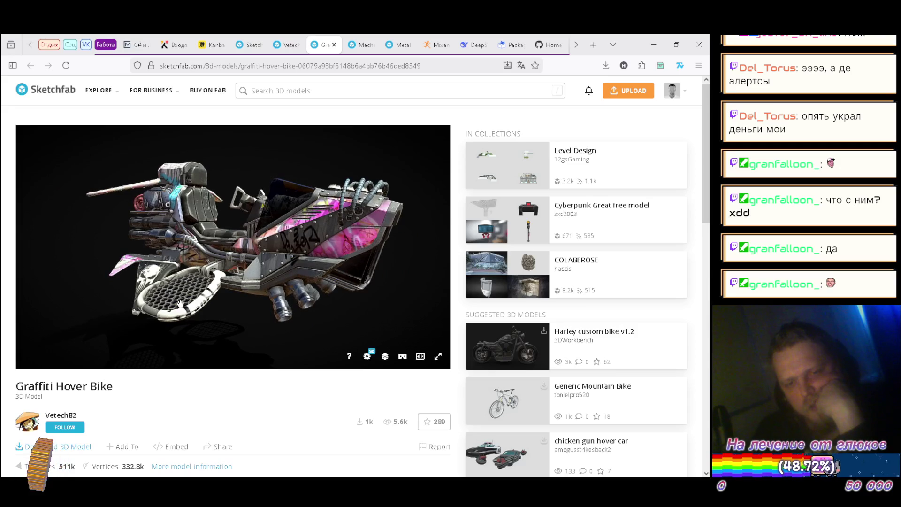
left_click(386, 358)
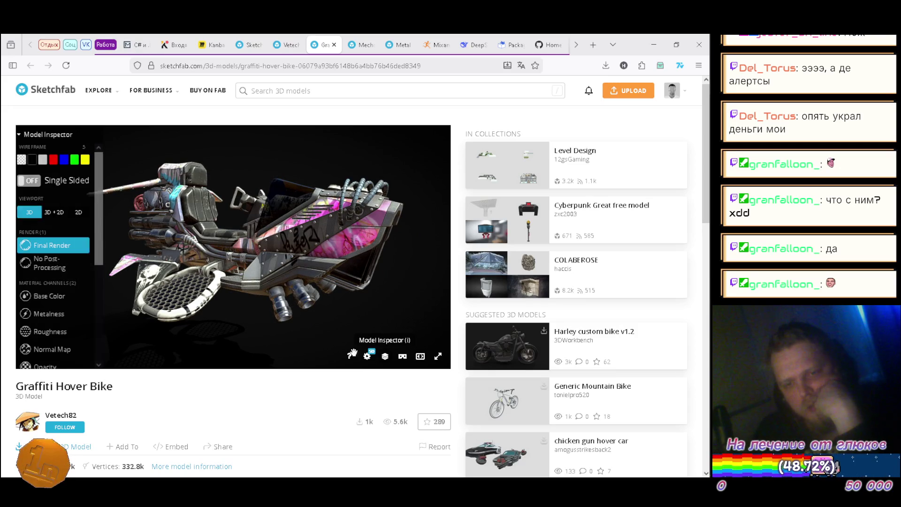
scroll(59, 290, "down", 3)
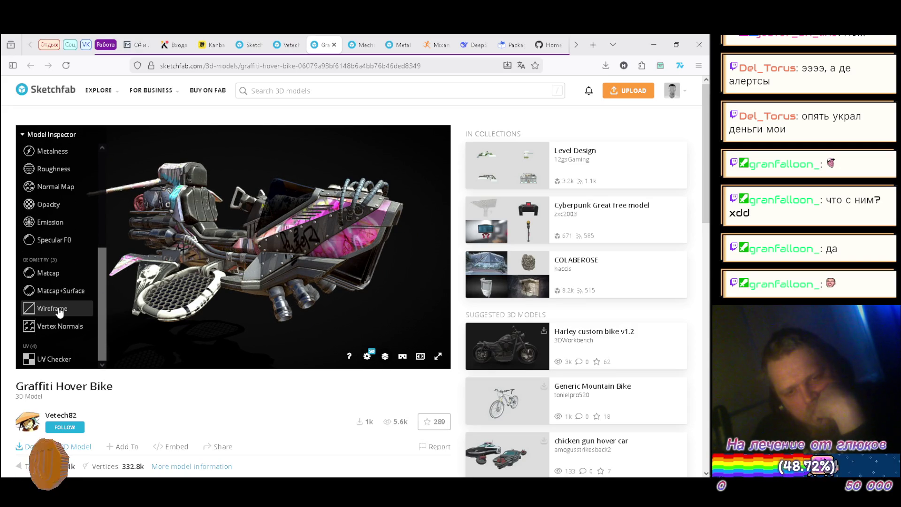
Step: Turn on Wireframe and zoom in close on the hover bike's hexagonal frame geometry
left_click(59, 311)
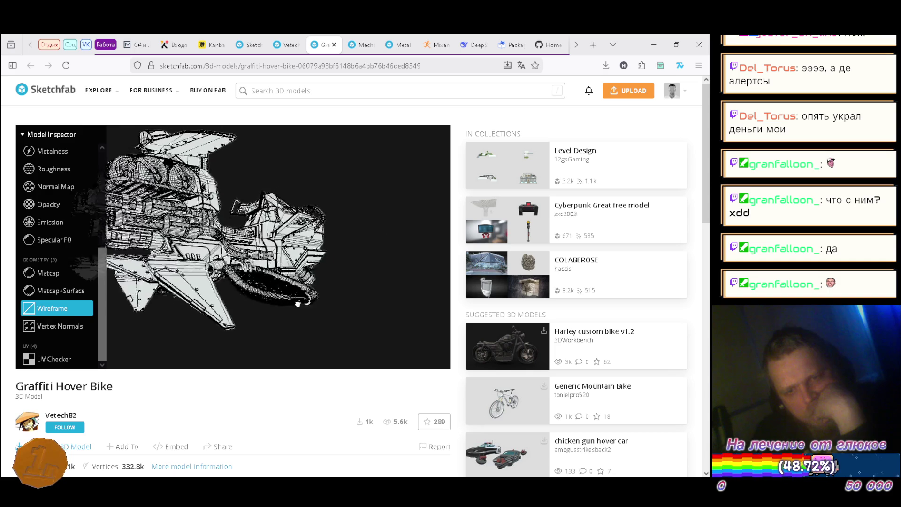
left_click_drag(308, 225, 260, 309)
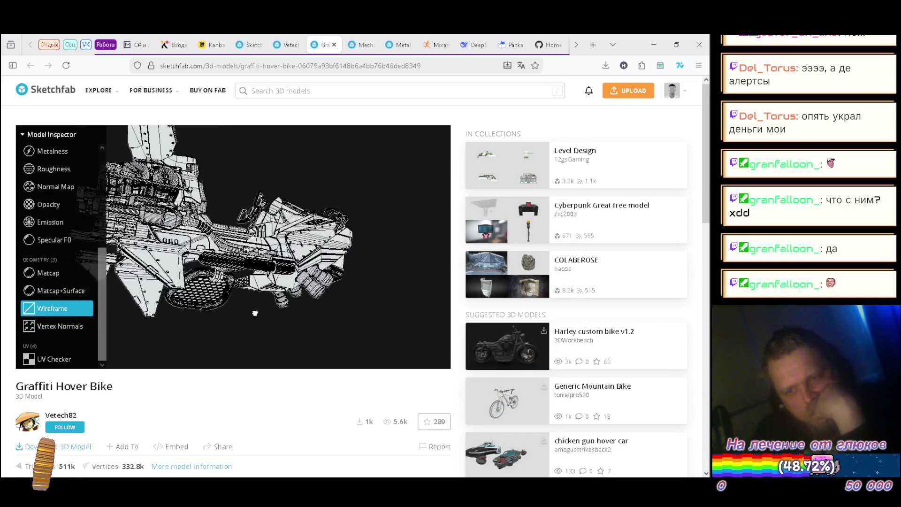
scroll(268, 311, "up", 6)
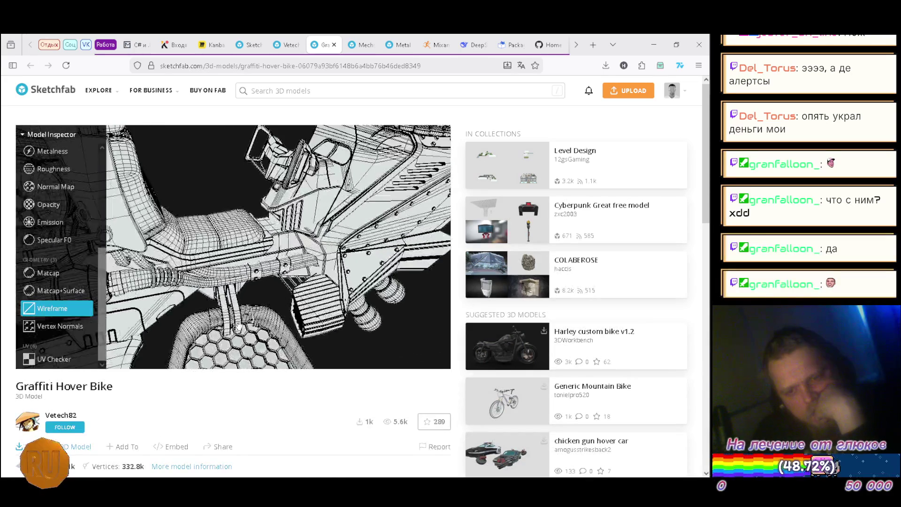
scroll(264, 268, "up", 3)
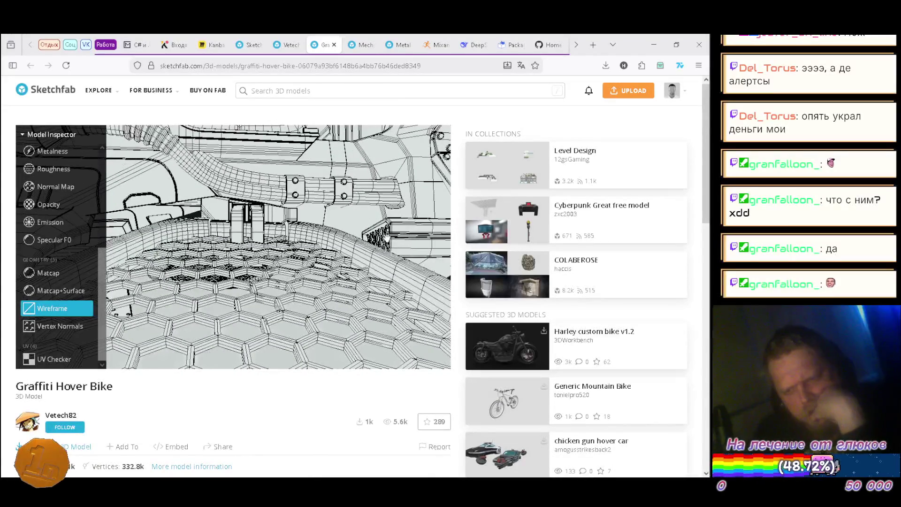
left_click_drag(381, 238, 339, 264)
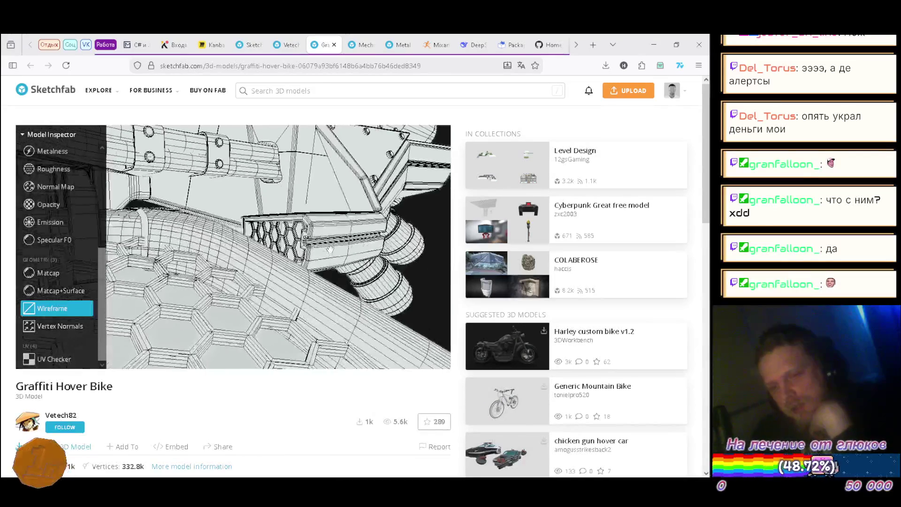
left_click_drag(378, 219, 296, 258)
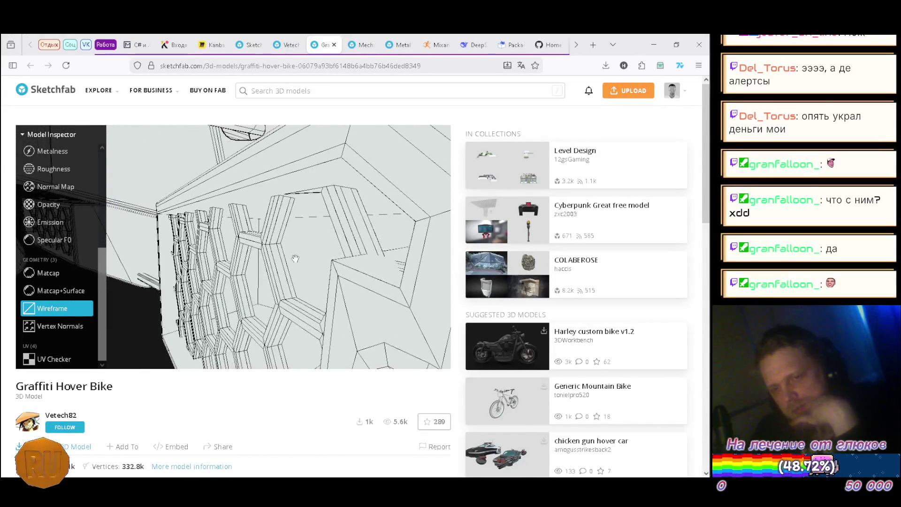
scroll(241, 283, "down", 10)
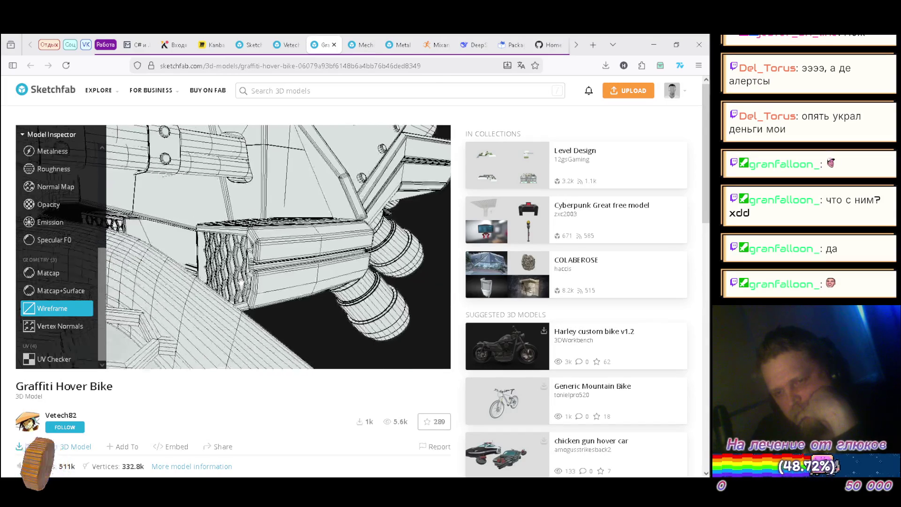
Step: Orbit the wireframe bike to underside, front and side views, including the frame above the engine pack
mouse_move(243, 284)
left_mouse_down()
mouse_move(226, 244)
mouse_move(187, 252)
mouse_move(190, 260)
left_mouse_up()
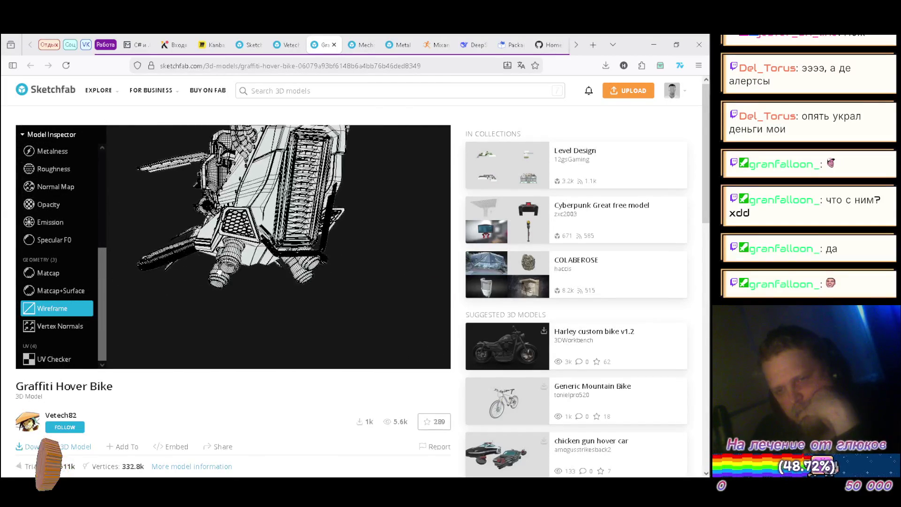
left_click_drag(319, 177, 308, 202)
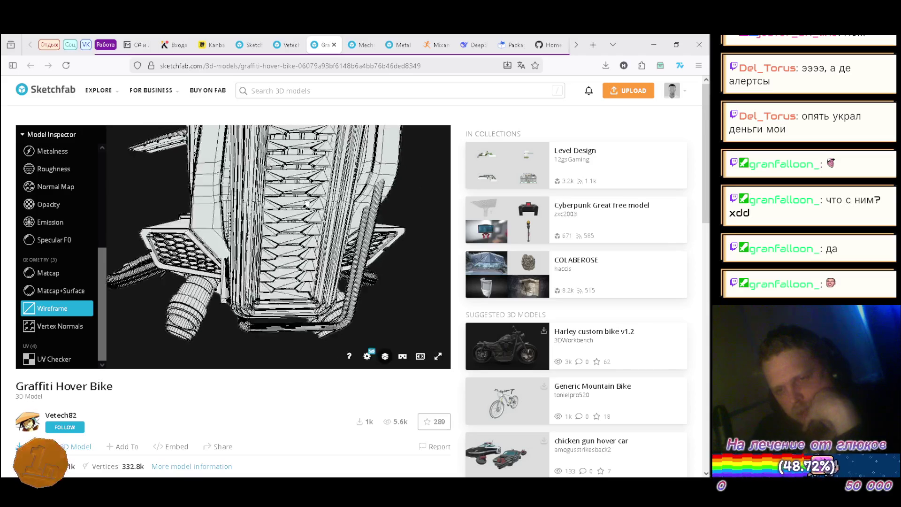
scroll(282, 225, "up", 10)
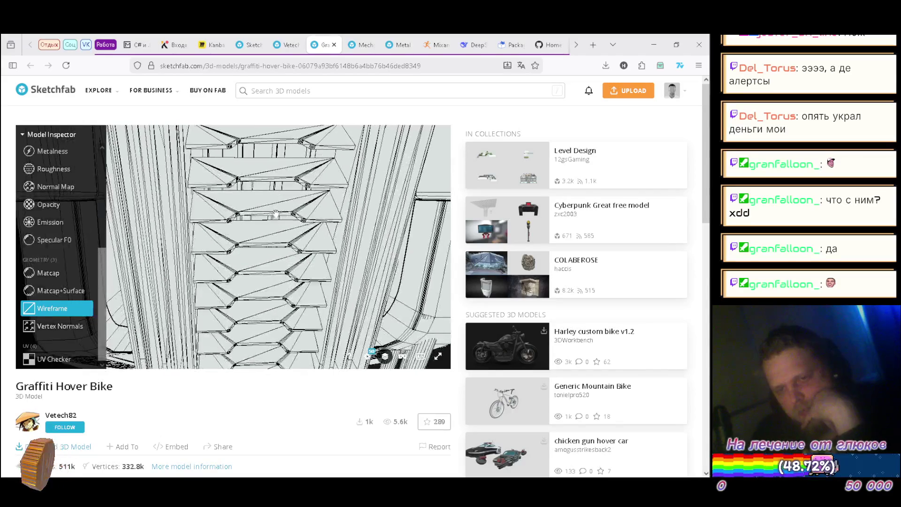
scroll(276, 215, "up", 3)
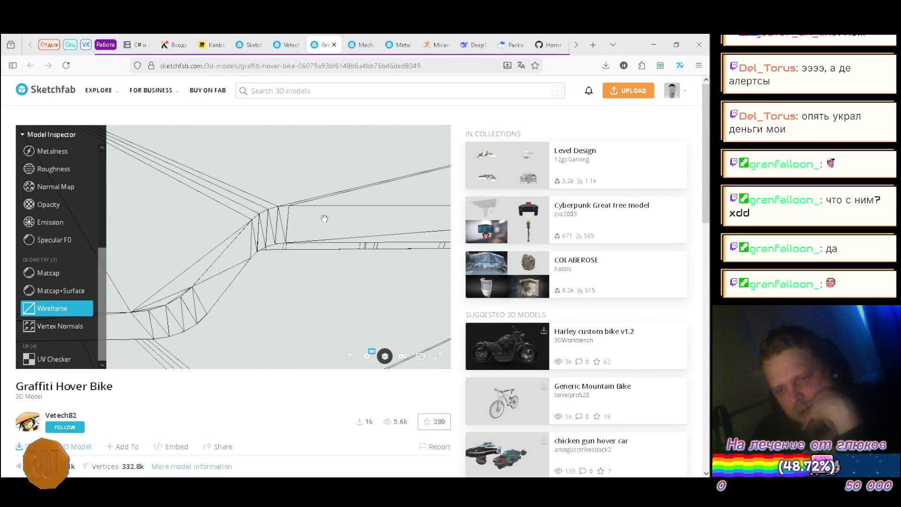
scroll(339, 221, "down", 10)
mouse_move(269, 265)
left_mouse_down()
mouse_move(334, 260)
mouse_move(308, 268)
mouse_move(341, 255)
mouse_move(312, 230)
mouse_move(316, 217)
left_mouse_up()
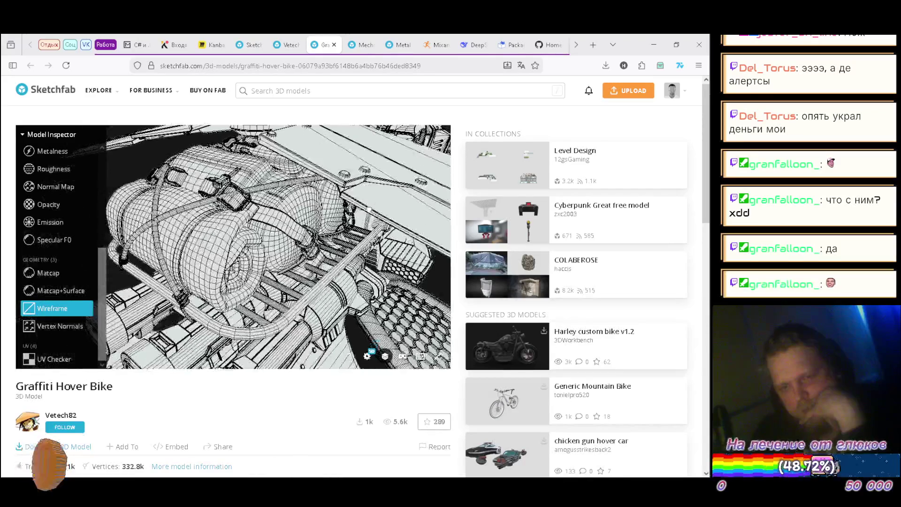
left_click_drag(307, 189, 312, 196)
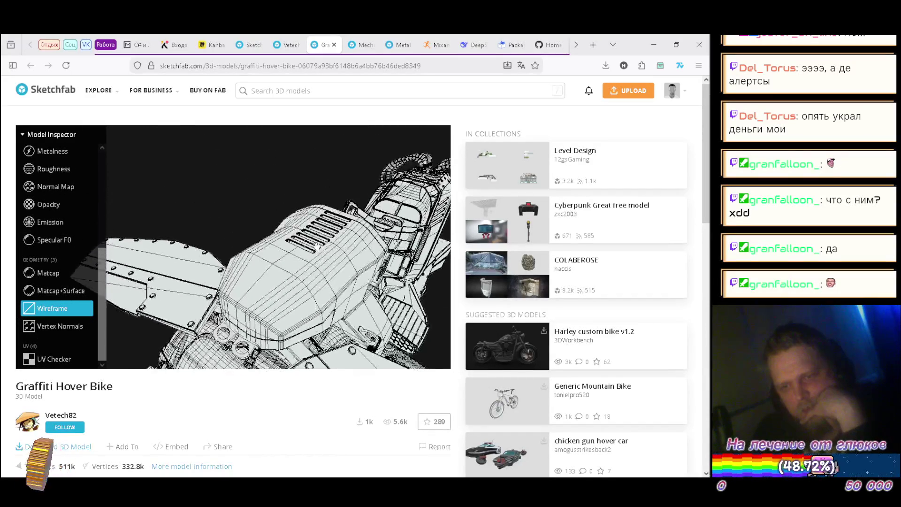
scroll(318, 244, "up", 5)
Step: Rotate the engine pack and finish on a full side view, then switch to the Mechs, tanks, vehicles and tripods page
mouse_move(305, 279)
left_mouse_down()
mouse_move(266, 300)
mouse_move(278, 242)
mouse_move(358, 201)
mouse_move(348, 251)
left_mouse_up()
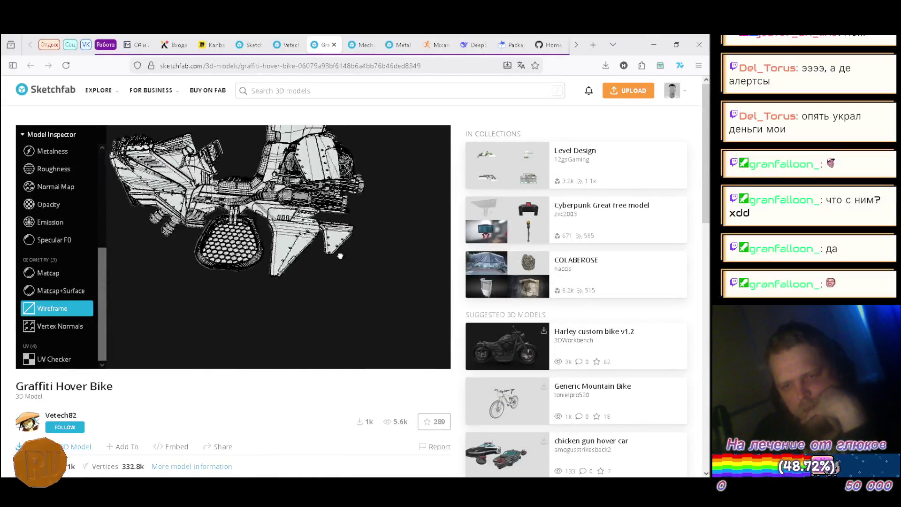
left_click_drag(301, 282, 261, 270)
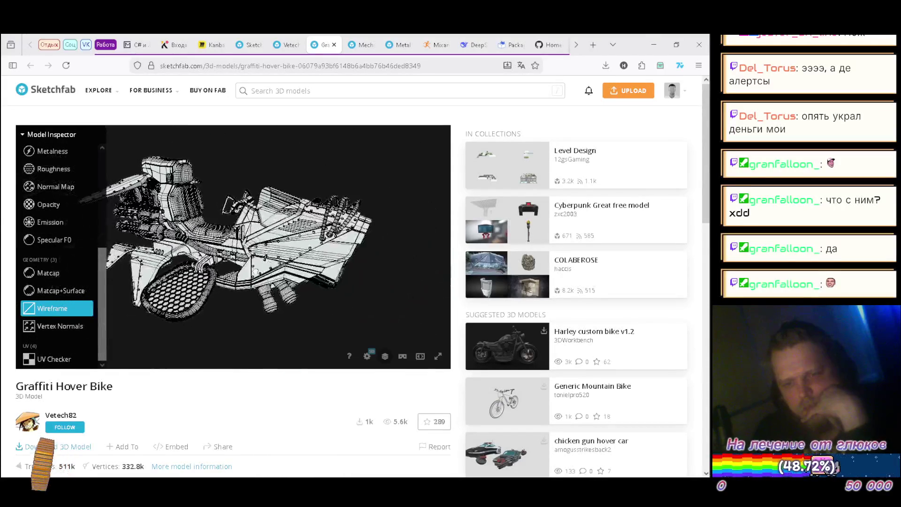
left_click_drag(226, 225, 197, 234)
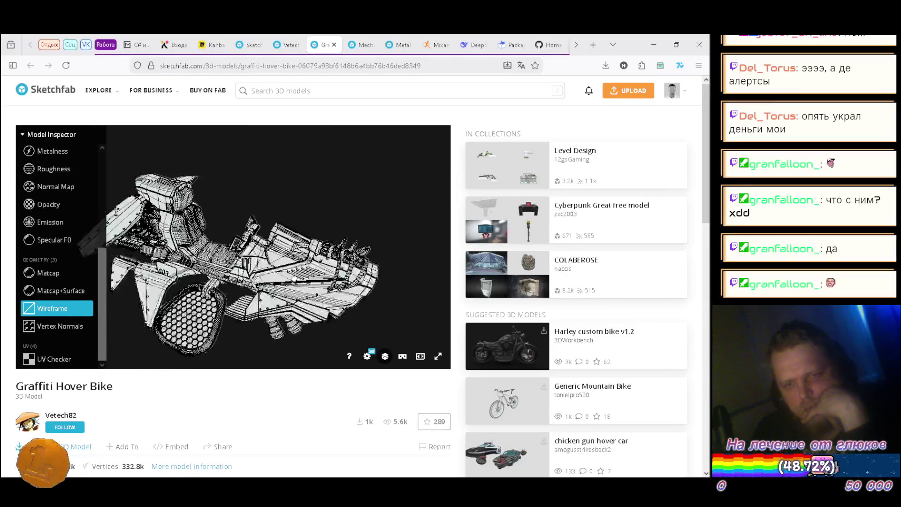
left_click_drag(341, 187, 328, 280)
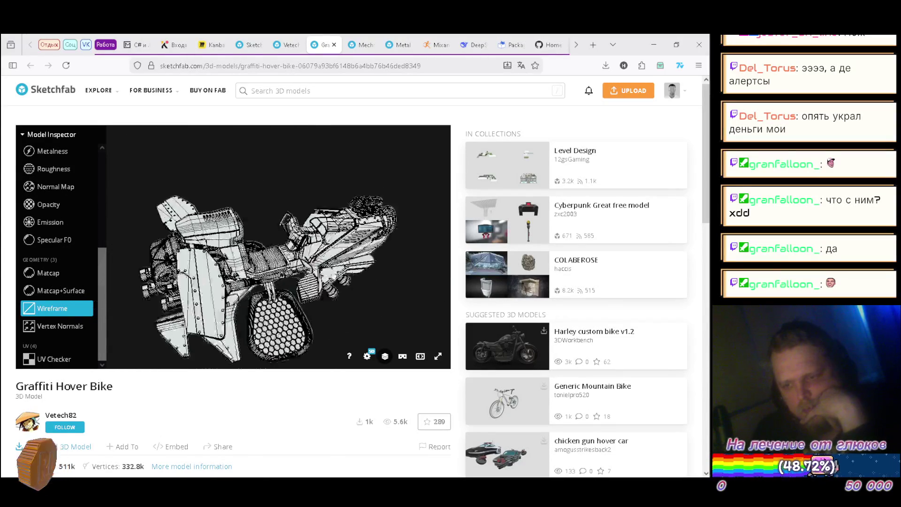
left_click_drag(284, 256, 242, 283)
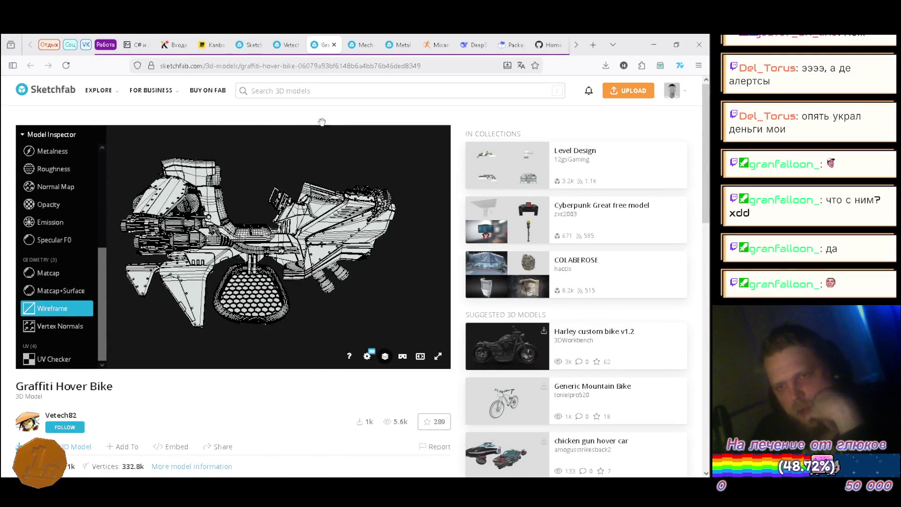
left_click(361, 45)
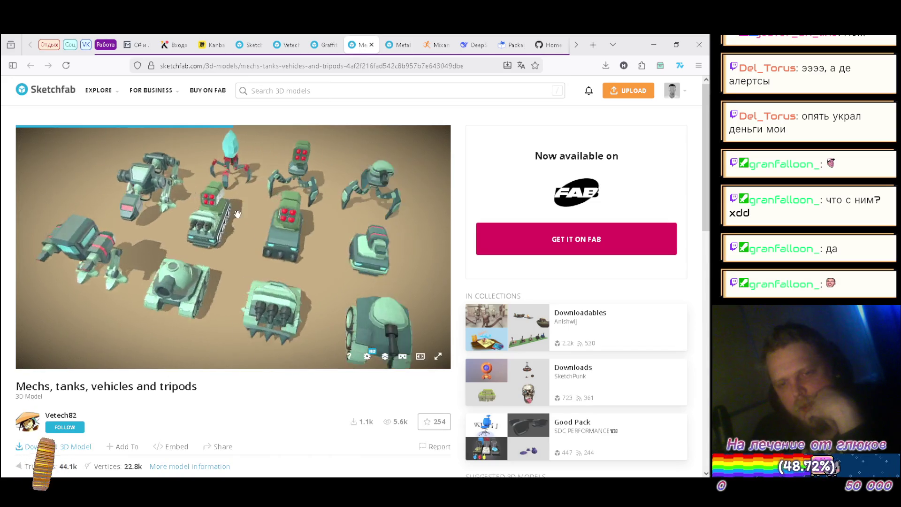
Step: Orbit the mechs pack to a low side view, the front lineup, the walker mechs and a higher angle on the tanks
left_click_drag(294, 311, 263, 258)
mouse_move(209, 269)
left_mouse_down()
mouse_move(364, 271)
mouse_move(197, 272)
mouse_move(210, 262)
left_mouse_up()
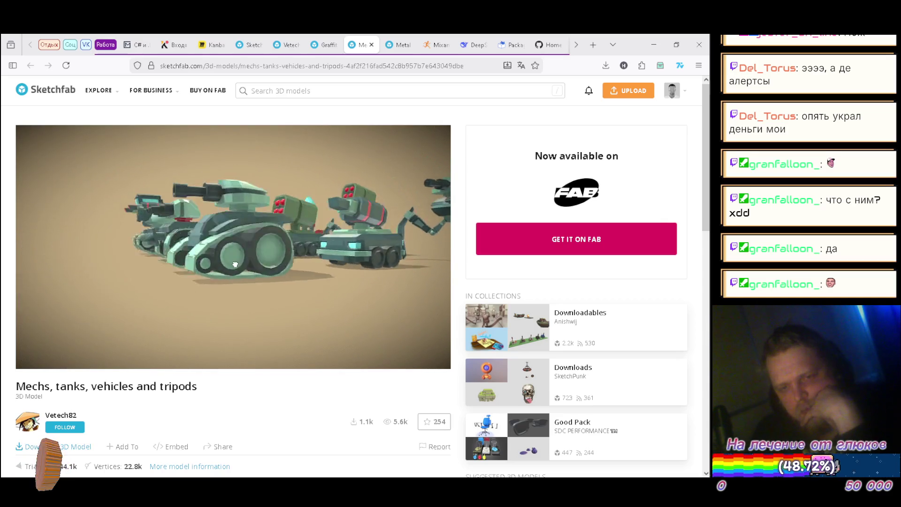
left_click_drag(322, 281, 367, 270)
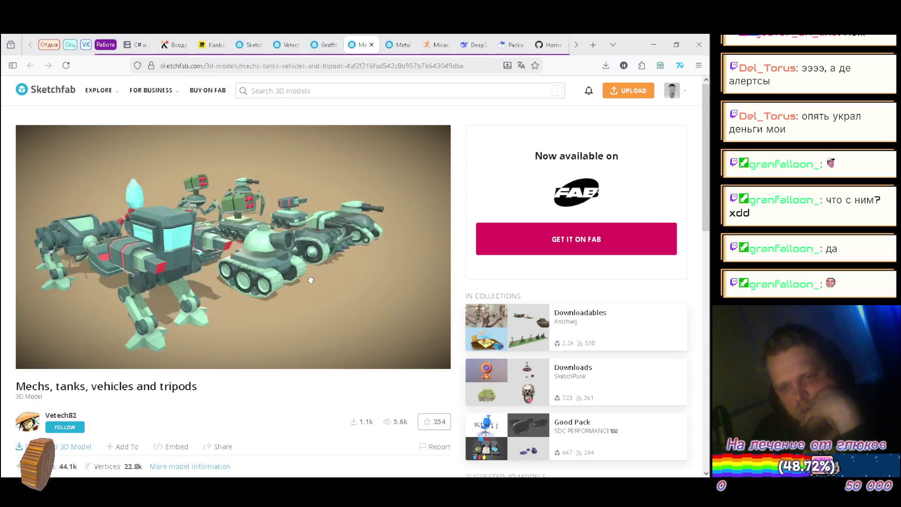
mouse_move(285, 281)
left_mouse_down()
mouse_move(241, 285)
mouse_move(312, 249)
mouse_move(323, 273)
mouse_move(282, 305)
mouse_move(293, 228)
mouse_move(286, 282)
mouse_move(282, 248)
mouse_move(248, 334)
left_mouse_up()
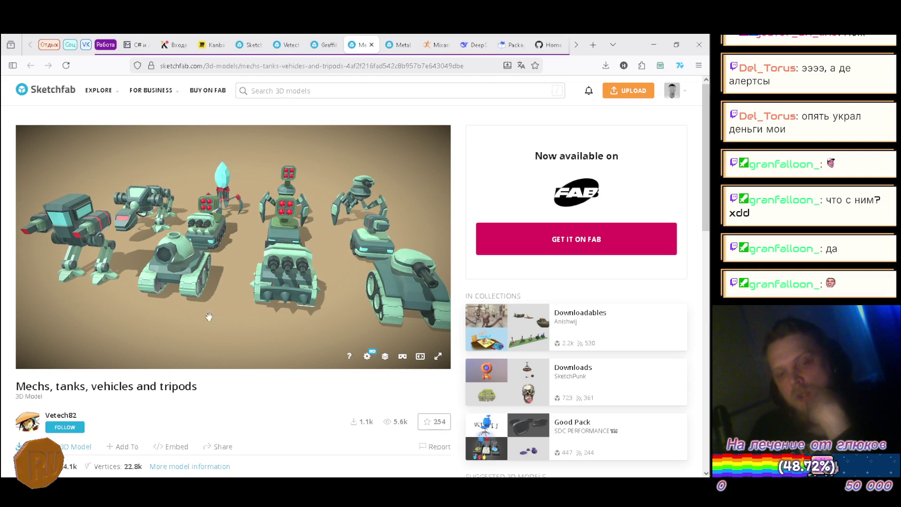
Step: Download the pack in blend format as mechs-tanks-vehicles-and-tripods.zip (810 KB), then close the pack's page
left_click(70, 447)
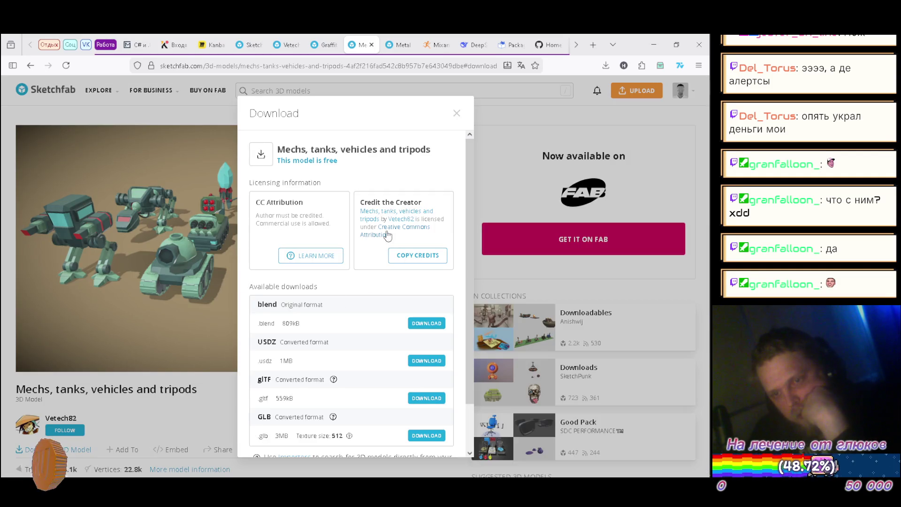
left_click(426, 323)
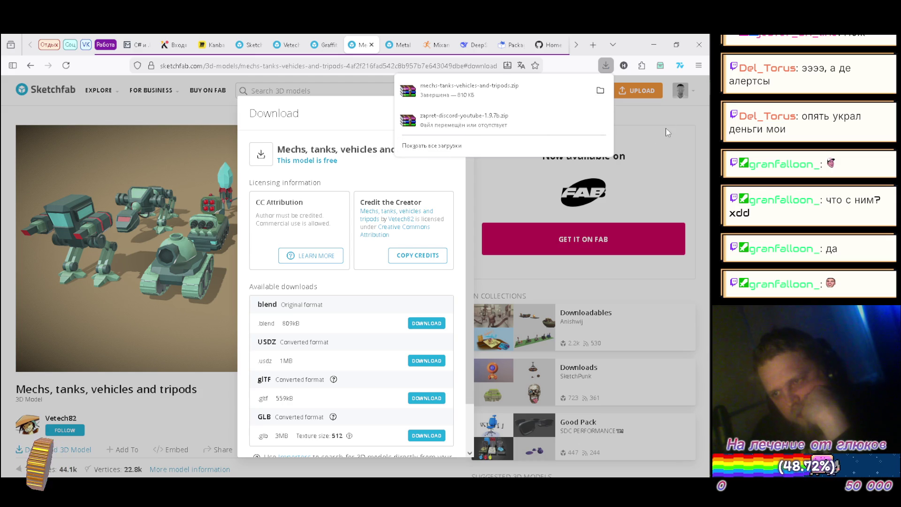
left_click(683, 113)
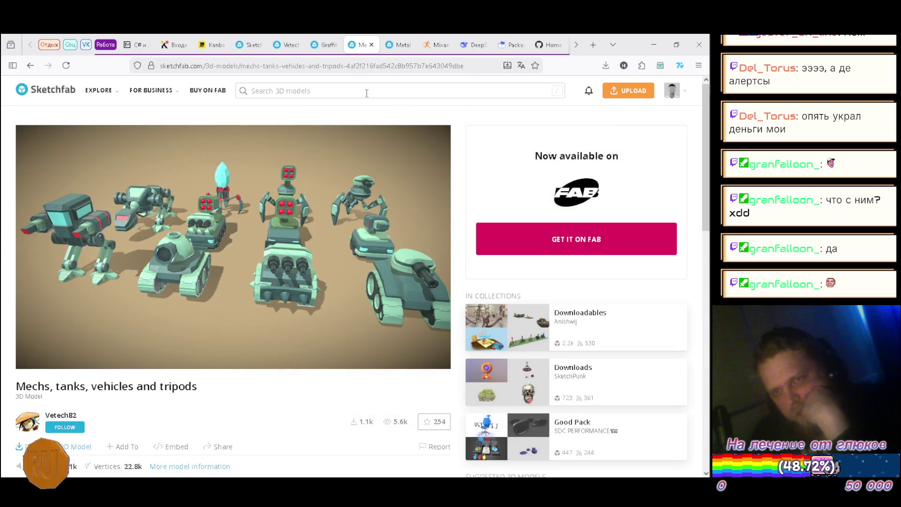
left_click(371, 45)
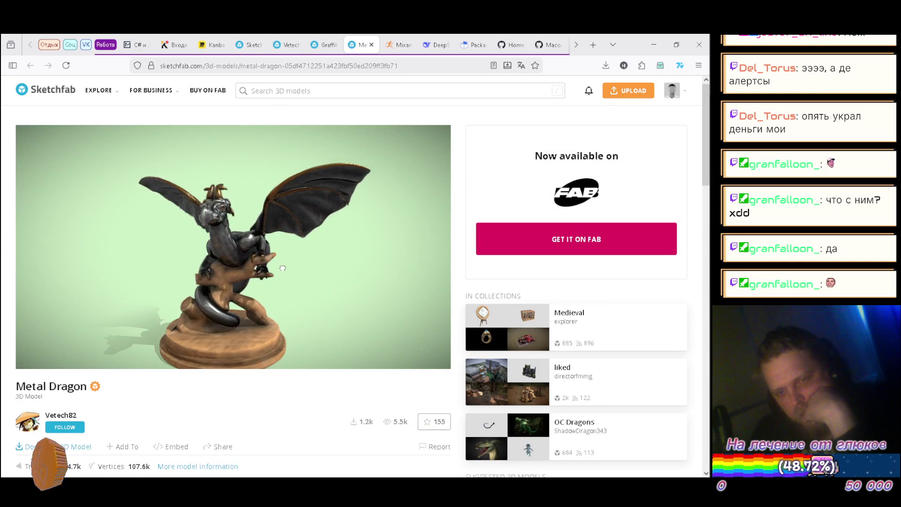
Step: Orbit and zoom around the Metal Dragon on its pedestal for front, rear and side views
mouse_move(285, 268)
left_mouse_down()
mouse_move(292, 251)
mouse_move(342, 258)
mouse_move(322, 278)
mouse_move(270, 289)
mouse_move(150, 268)
mouse_move(57, 223)
mouse_move(86, 253)
mouse_move(91, 221)
mouse_move(111, 245)
mouse_move(307, 258)
mouse_move(346, 252)
mouse_move(344, 244)
mouse_move(279, 293)
mouse_move(249, 226)
mouse_move(225, 224)
mouse_move(235, 226)
left_mouse_up()
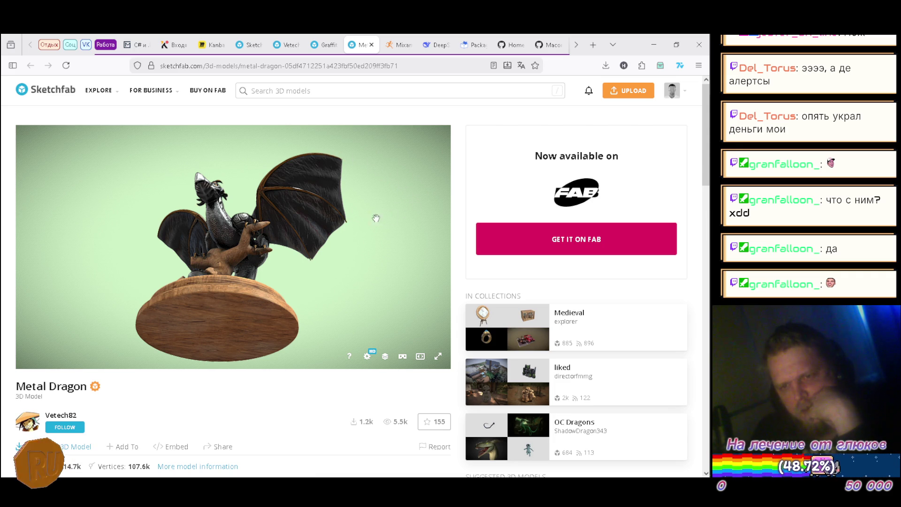
mouse_move(244, 233)
left_mouse_down()
mouse_move(322, 258)
mouse_move(225, 291)
left_mouse_up()
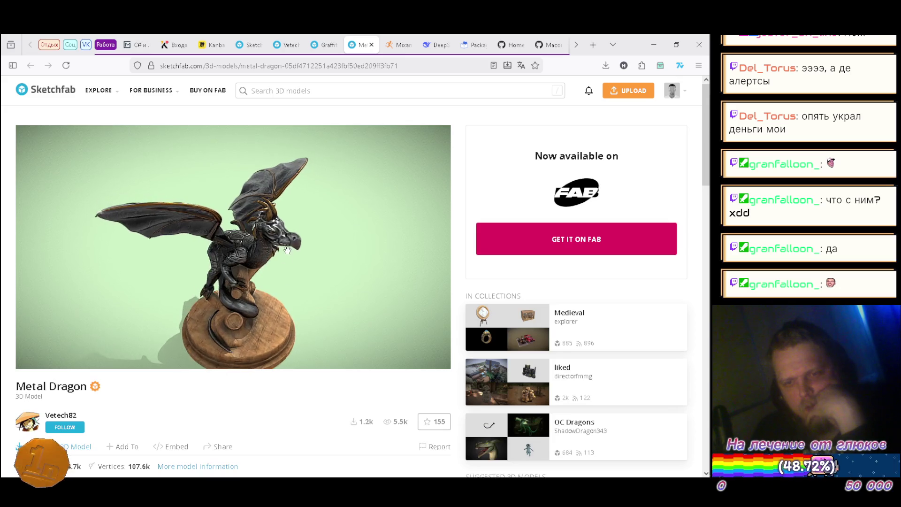
mouse_move(322, 231)
left_mouse_down()
mouse_move(331, 227)
mouse_move(322, 202)
mouse_move(338, 185)
mouse_move(251, 183)
mouse_move(361, 170)
mouse_move(258, 161)
left_mouse_up()
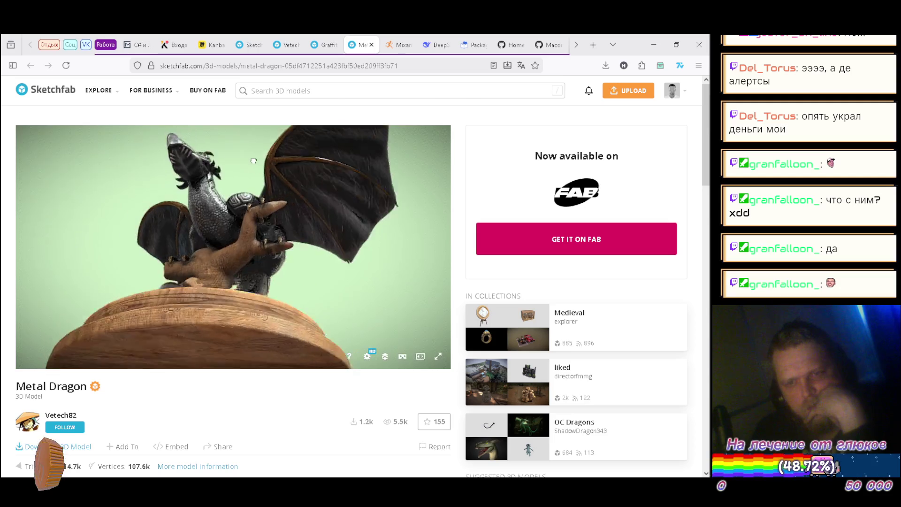
scroll(186, 227, "up", 5)
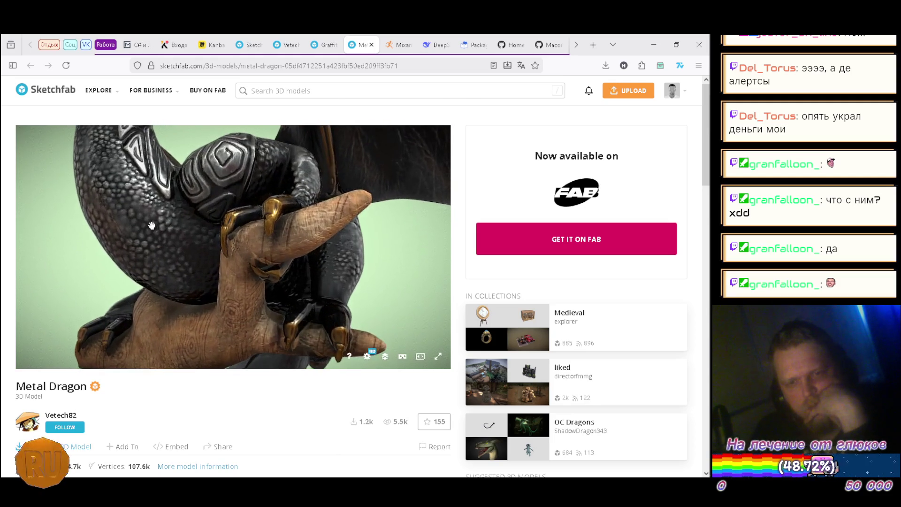
left_click_drag(176, 242, 205, 259)
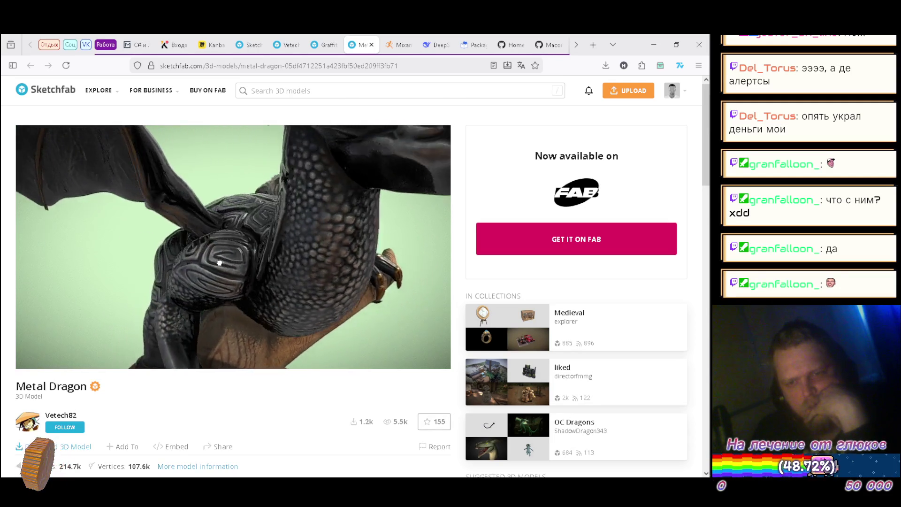
mouse_move(217, 221)
left_mouse_down()
mouse_move(159, 233)
mouse_move(169, 267)
mouse_move(175, 252)
mouse_move(190, 275)
mouse_move(228, 275)
mouse_move(260, 266)
mouse_move(263, 234)
mouse_move(381, 212)
left_mouse_up()
scroll(260, 266, "down", 5)
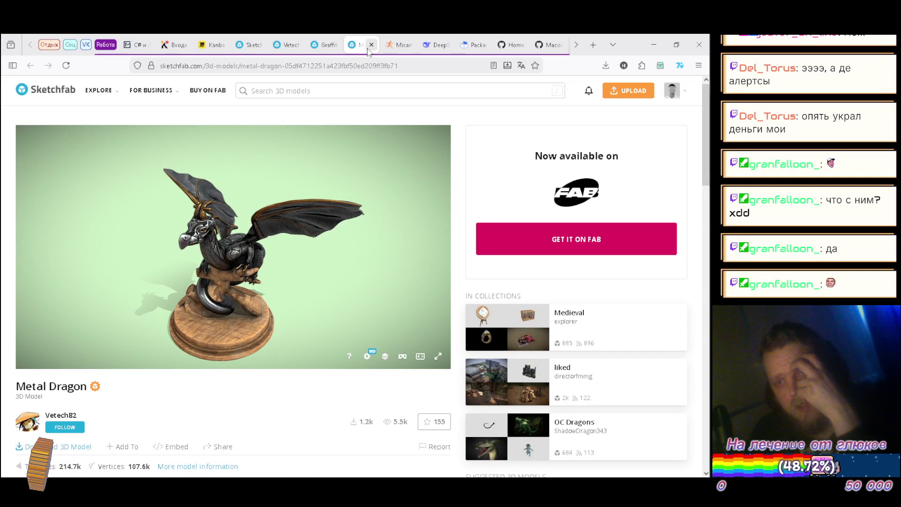
Step: Close the Metal Dragon tab, give the hover bike a last spin, close it, and scroll up the Vetech82 profile
left_click(371, 45)
left_click(324, 45)
mouse_move(300, 207)
left_mouse_down()
mouse_move(168, 215)
mouse_move(307, 223)
mouse_move(378, 177)
mouse_move(291, 139)
mouse_move(389, 195)
left_mouse_up()
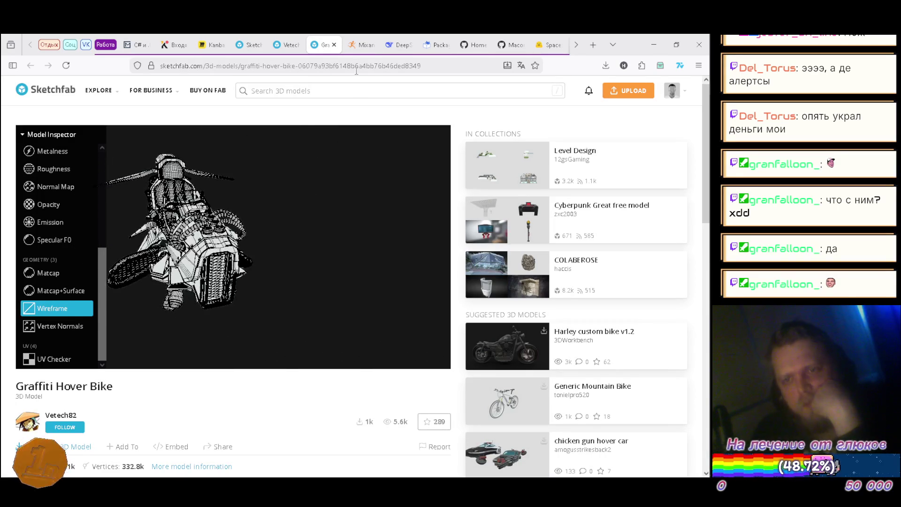
left_click(334, 44)
left_click(293, 46)
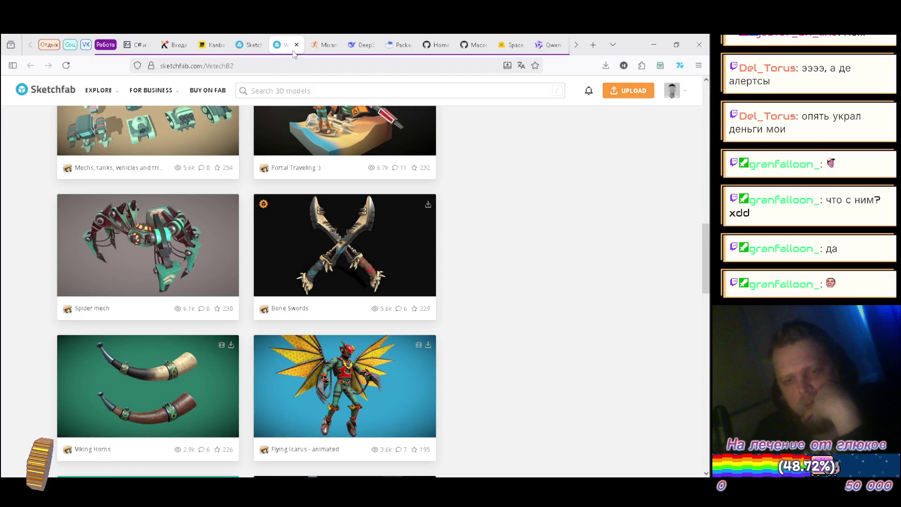
scroll(319, 218, "up", 15)
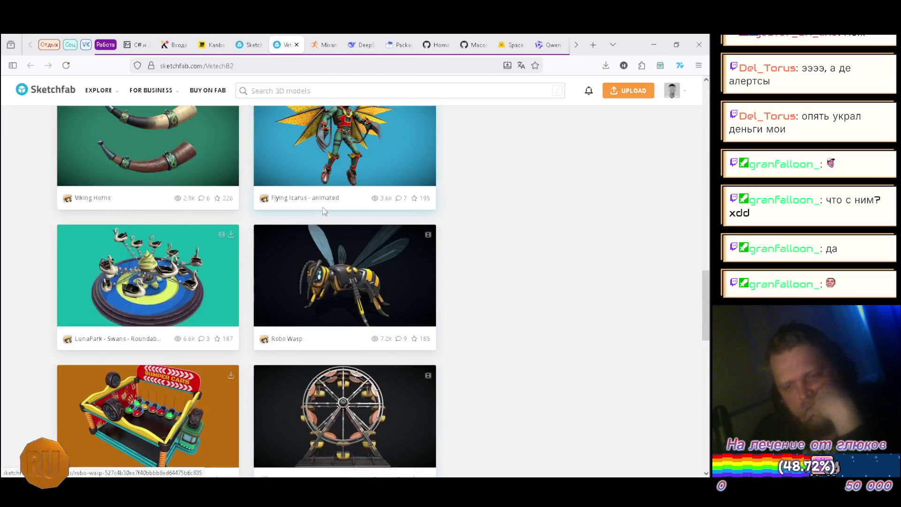
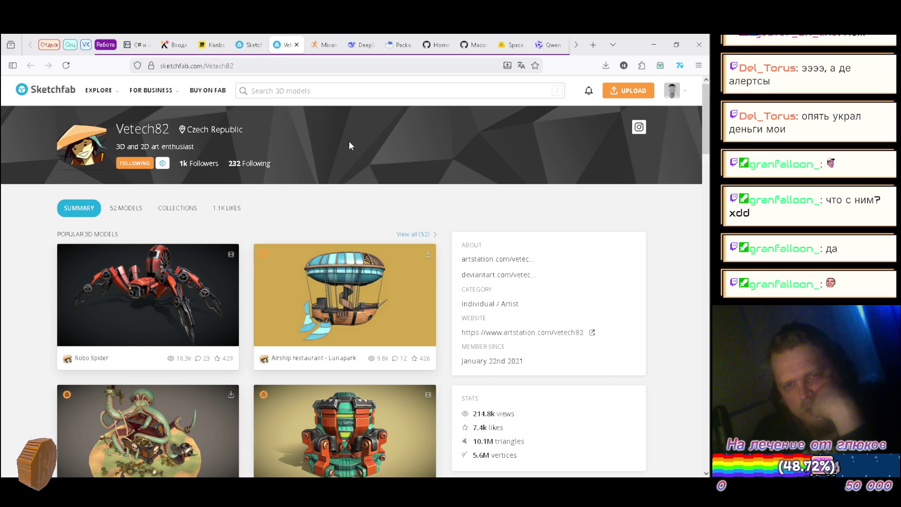
Step: Close the artist profile and search Sketchfab for 'pinball'
left_click(296, 45)
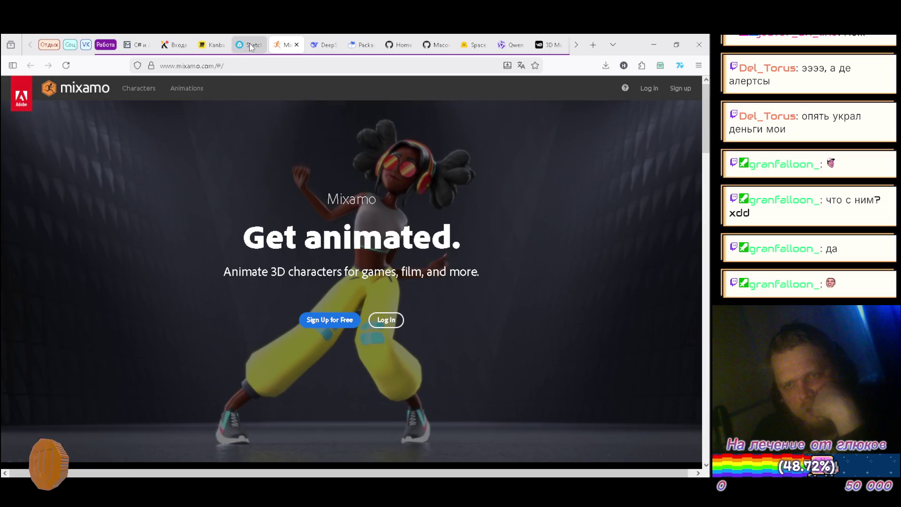
left_click(251, 45)
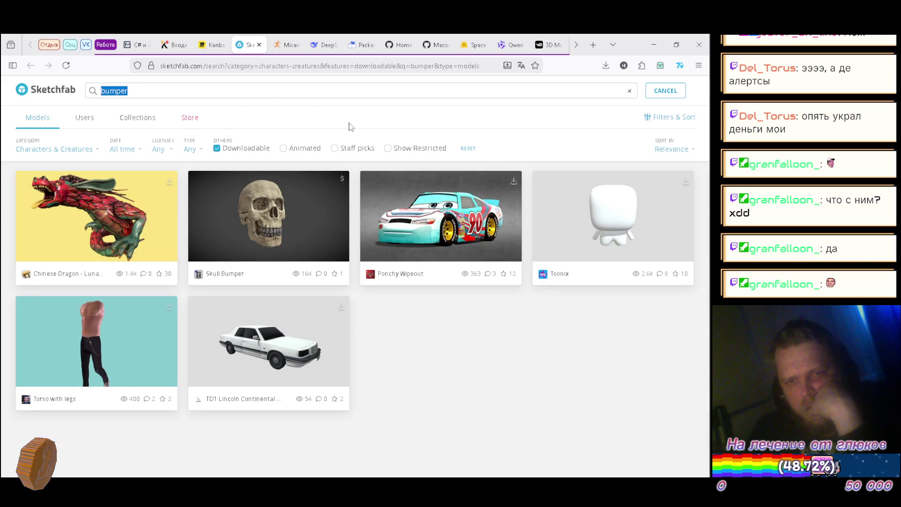
type("pinball")
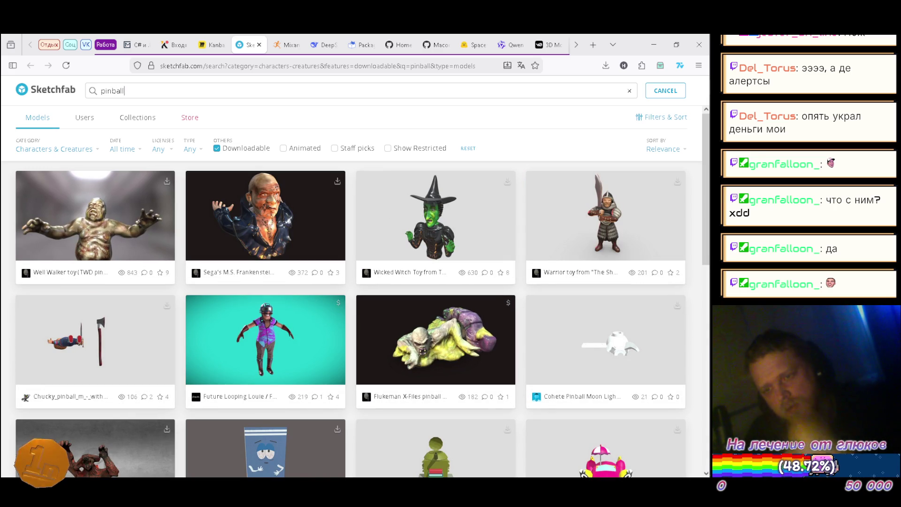
scroll(277, 216, "down", 10)
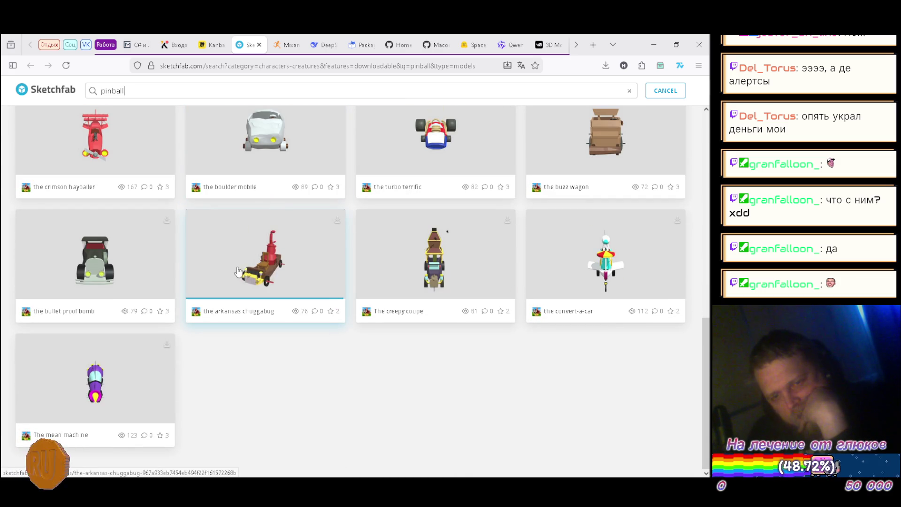
scroll(195, 245, "up", 5)
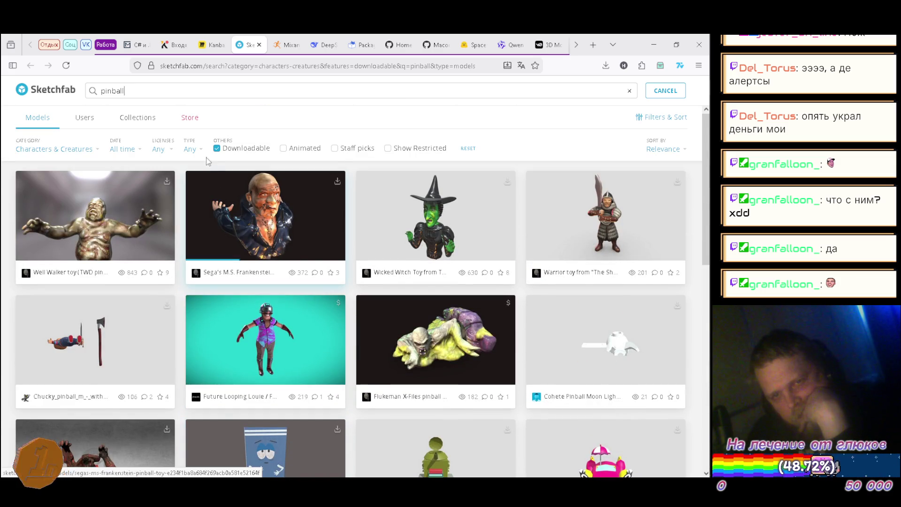
Step: Toggle the Downloadable filter off and back on, and set Category to all categories
left_click(217, 149)
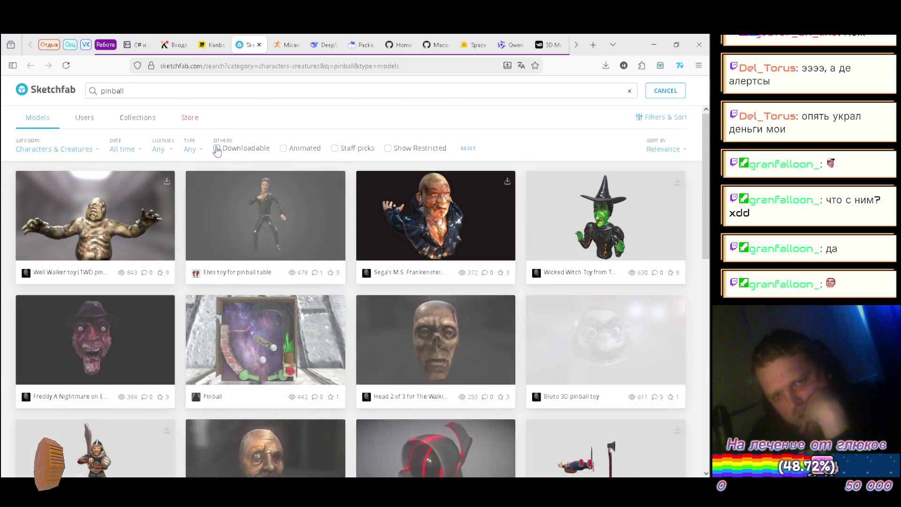
left_click(217, 149)
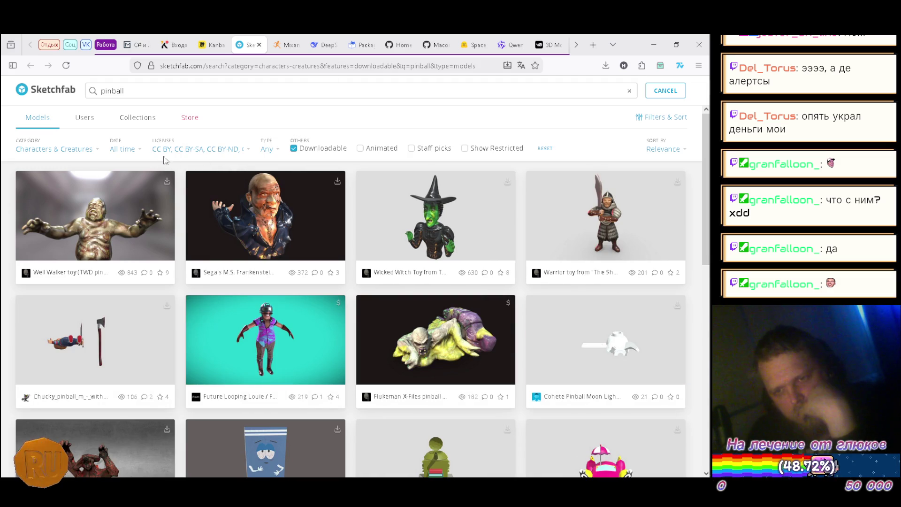
left_click(58, 151)
left_click(55, 172)
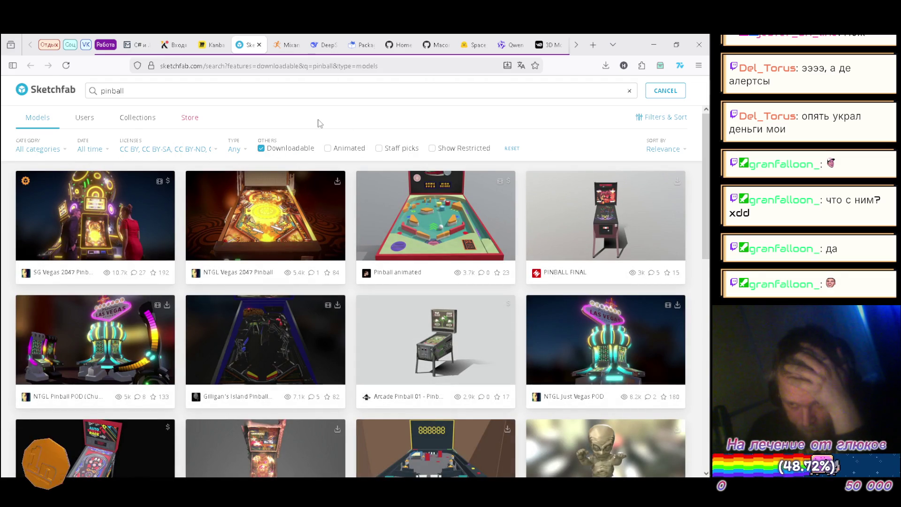
Step: Browse the downloadable pinball results, such as Pinball Modern, Godzilla Pinball and 1970 Pinball
scroll(319, 124, "down", 7)
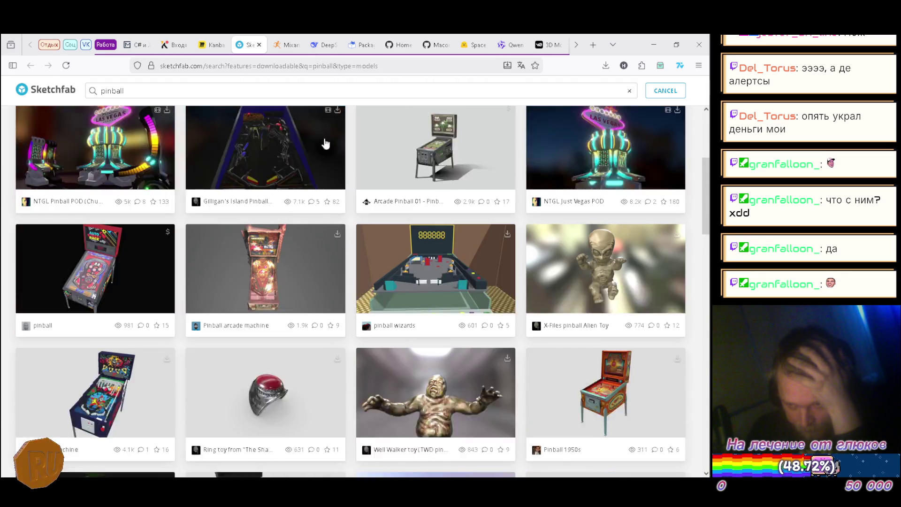
scroll(324, 145, "down", 2)
scroll(324, 146, "down", 2)
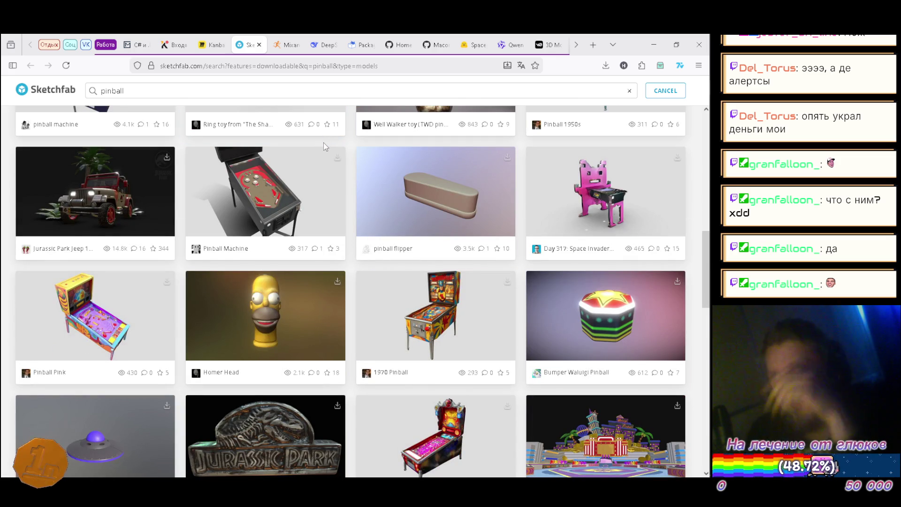
scroll(324, 141, "up", 10)
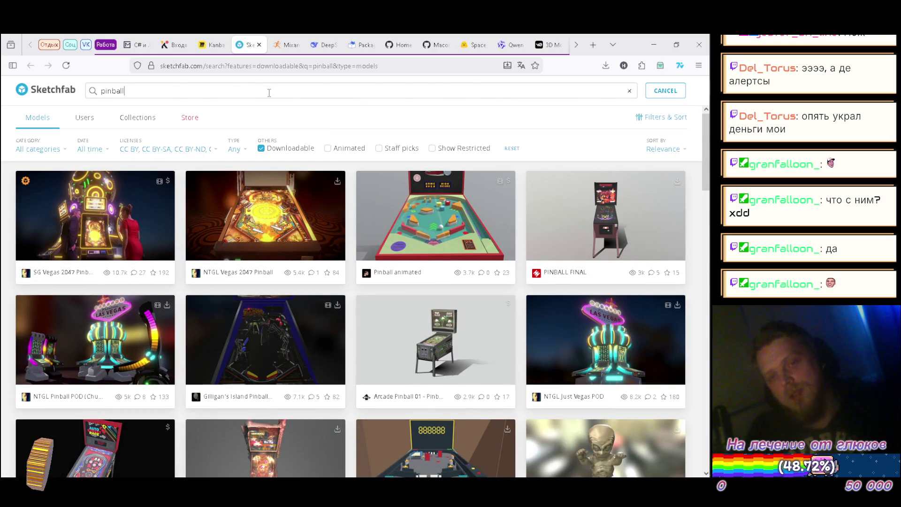
type("element")
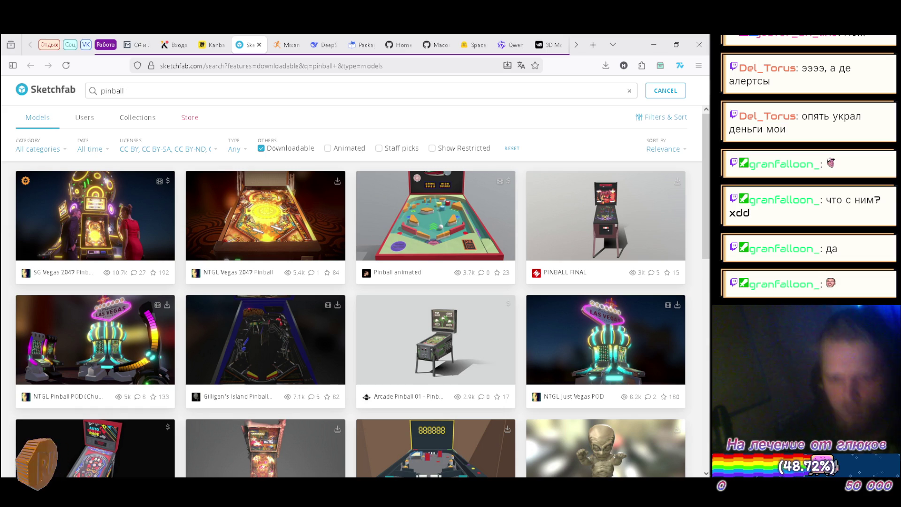
scroll(635, 286, "down", 3)
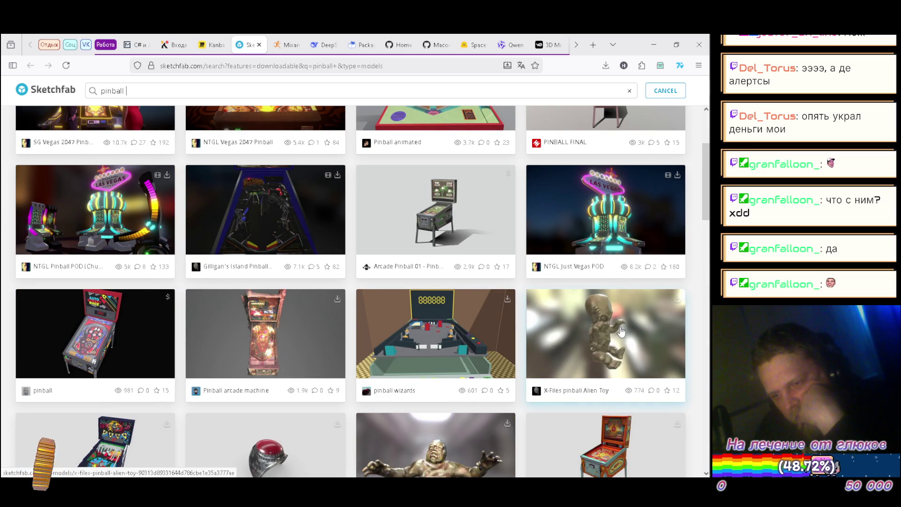
scroll(446, 270, "down", 3)
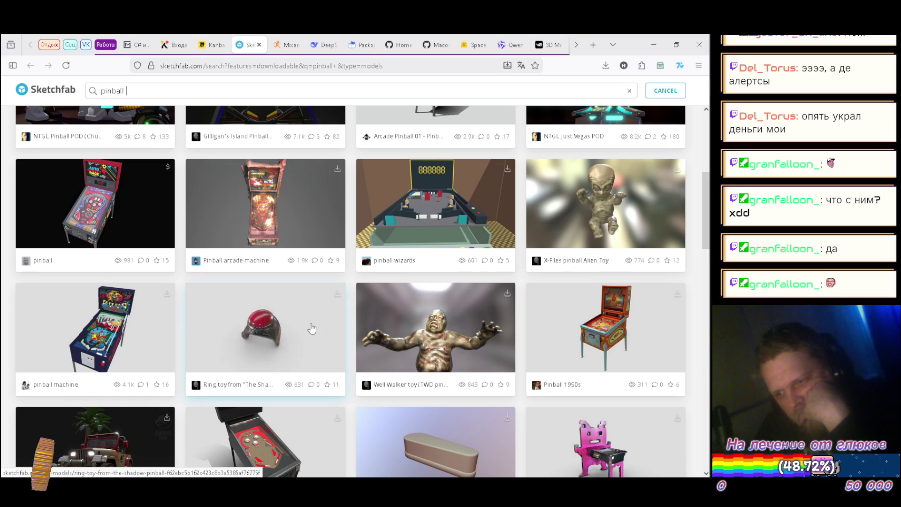
scroll(291, 301, "down", 5)
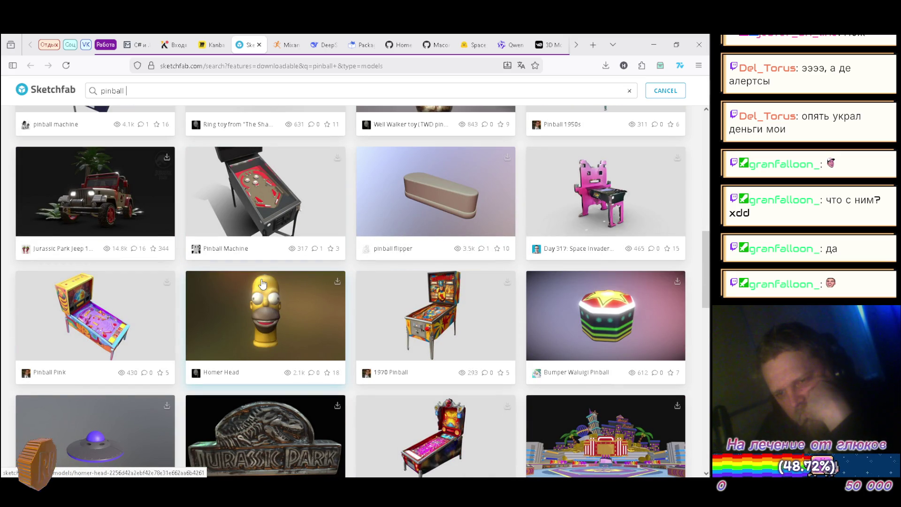
scroll(237, 310, "down", 3)
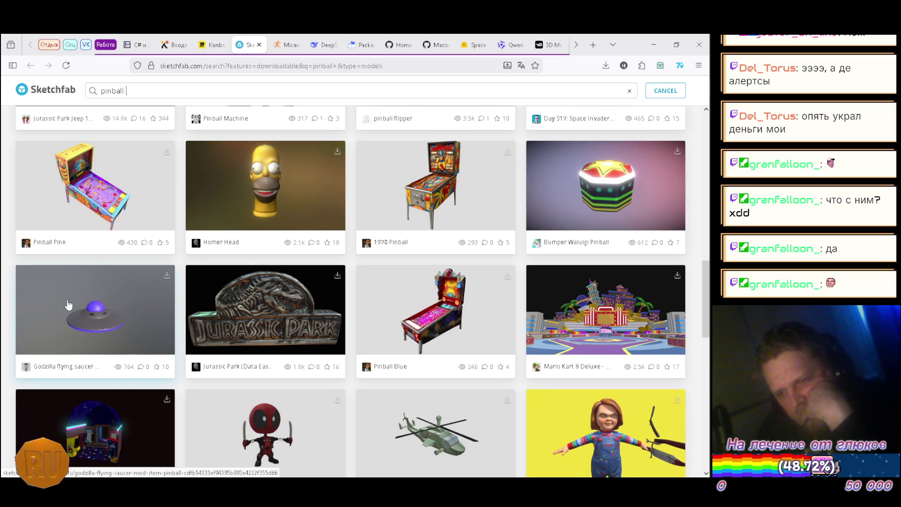
scroll(96, 308, "down", 6)
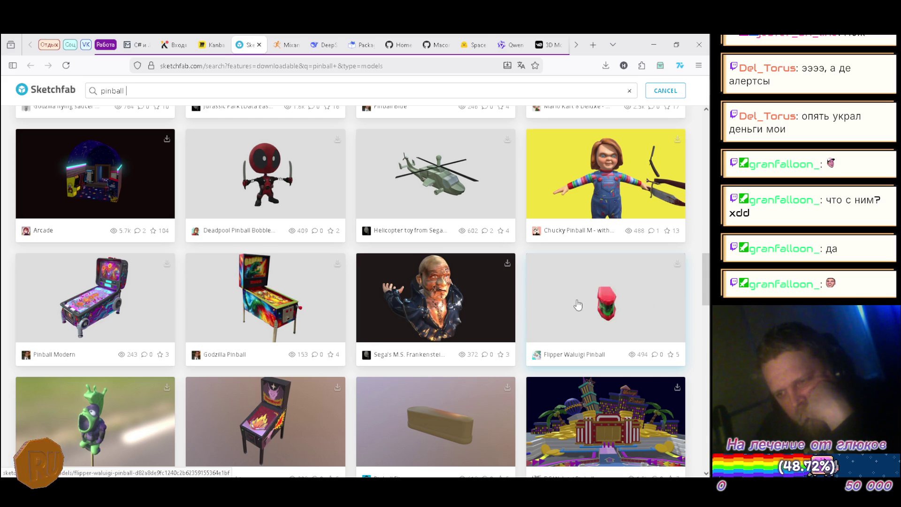
scroll(455, 321, "down", 3)
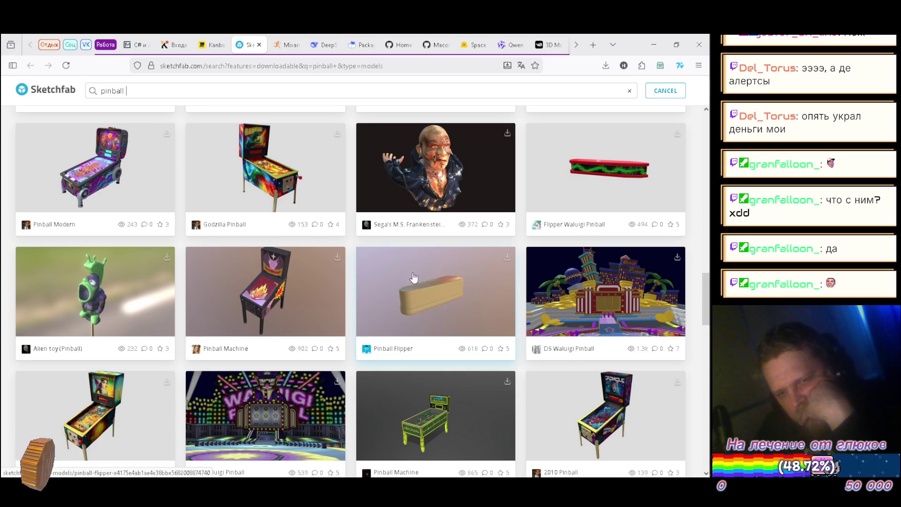
scroll(422, 277, "down", 10)
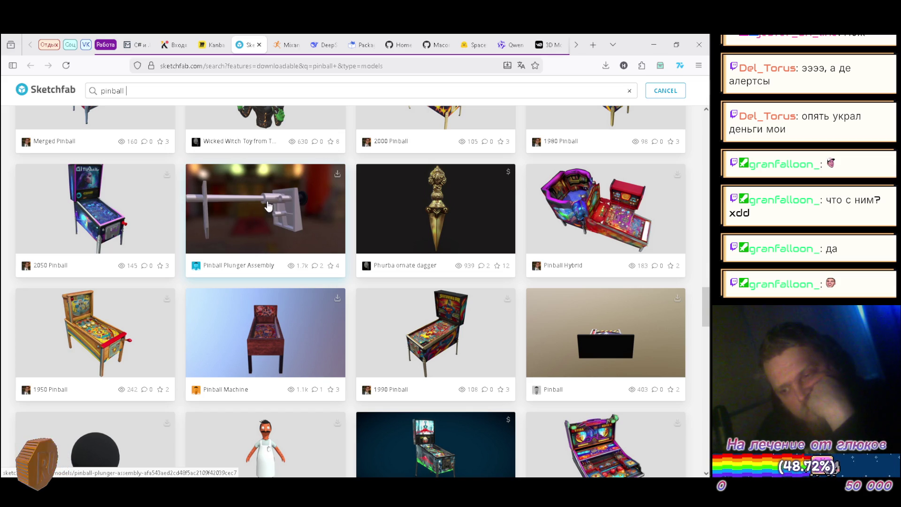
scroll(268, 205, "down", 2)
scroll(268, 206, "down", 2)
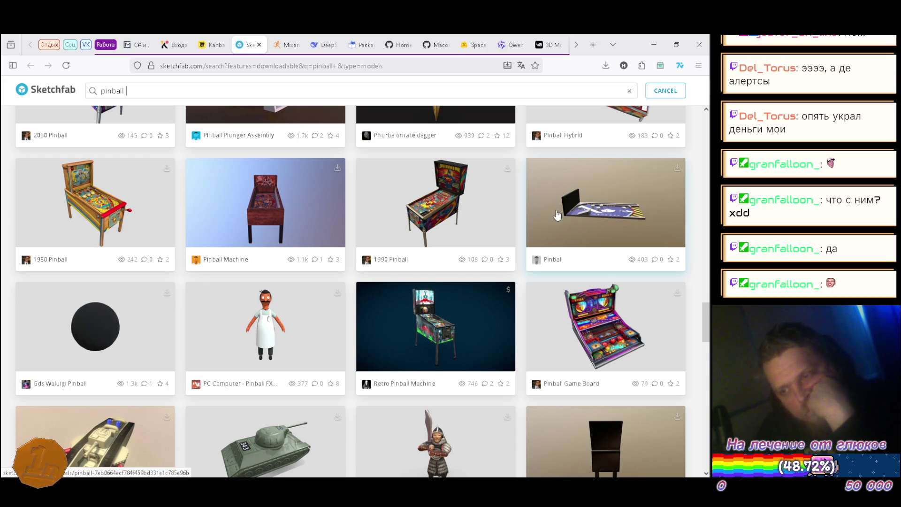
scroll(153, 166, "down", 4)
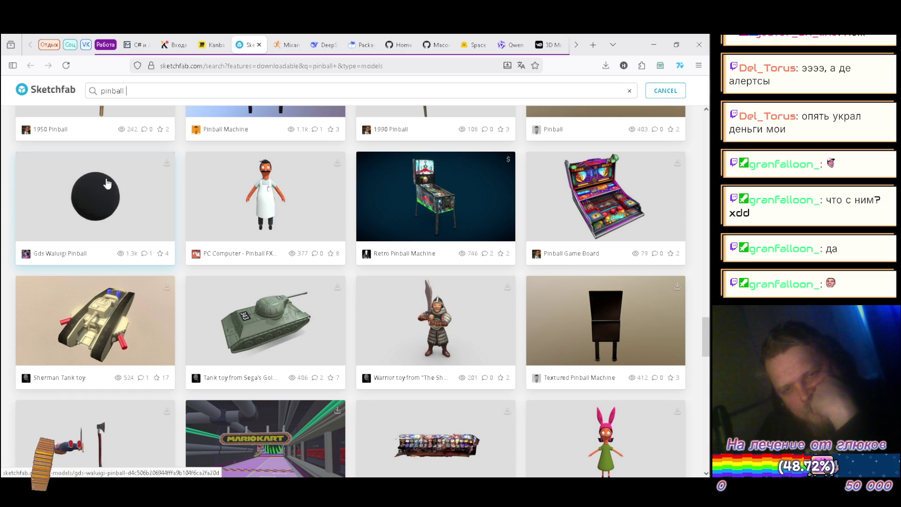
scroll(3, 181, "down", 4)
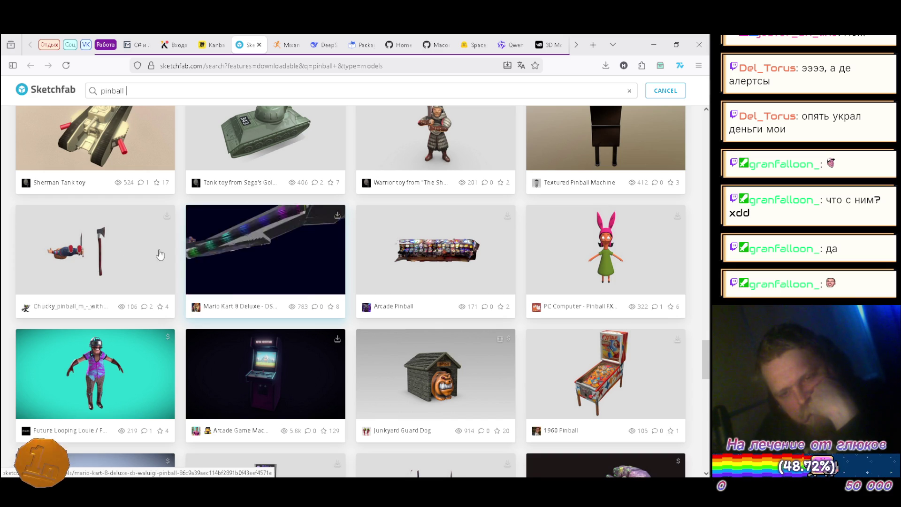
scroll(2, 213, "down", 4)
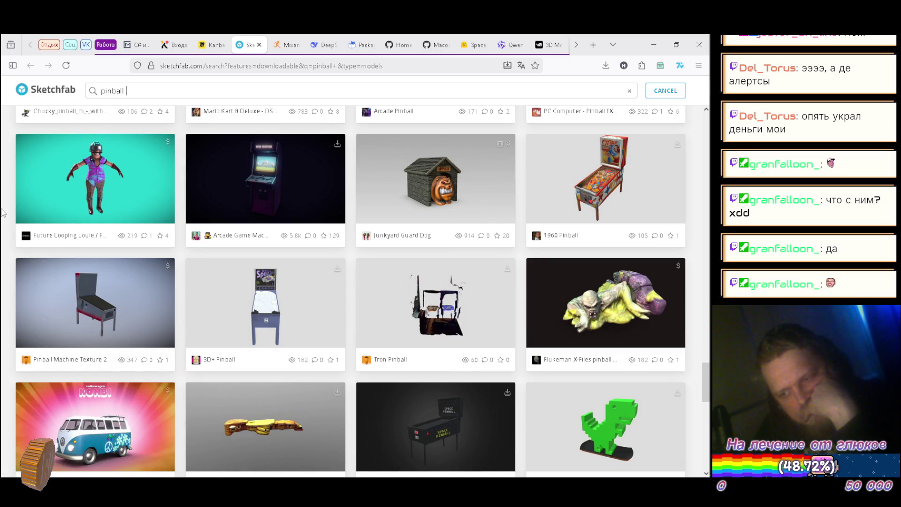
scroll(2, 213, "down", 1)
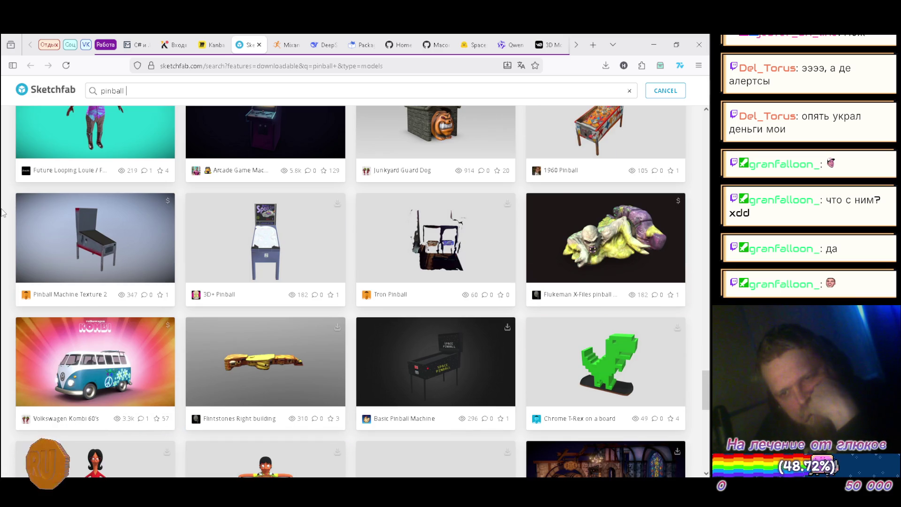
scroll(2, 212, "down", 2)
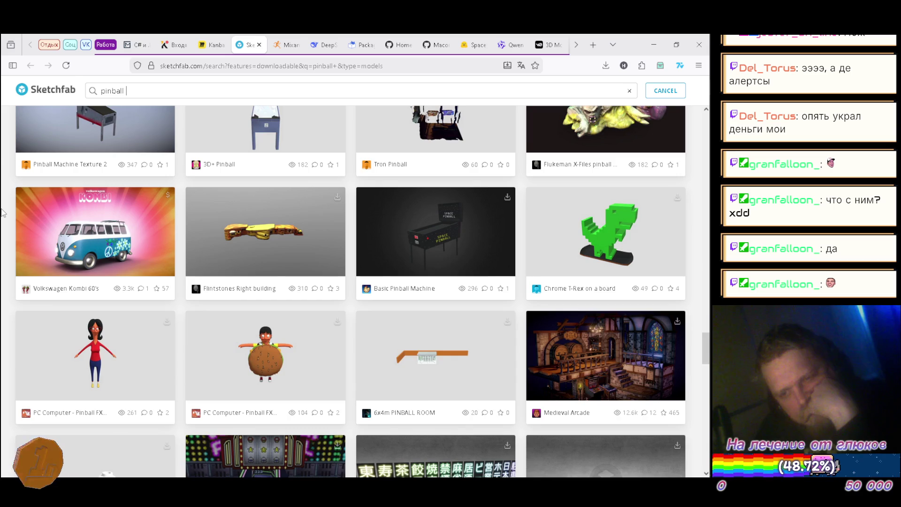
scroll(3, 212, "down", 1)
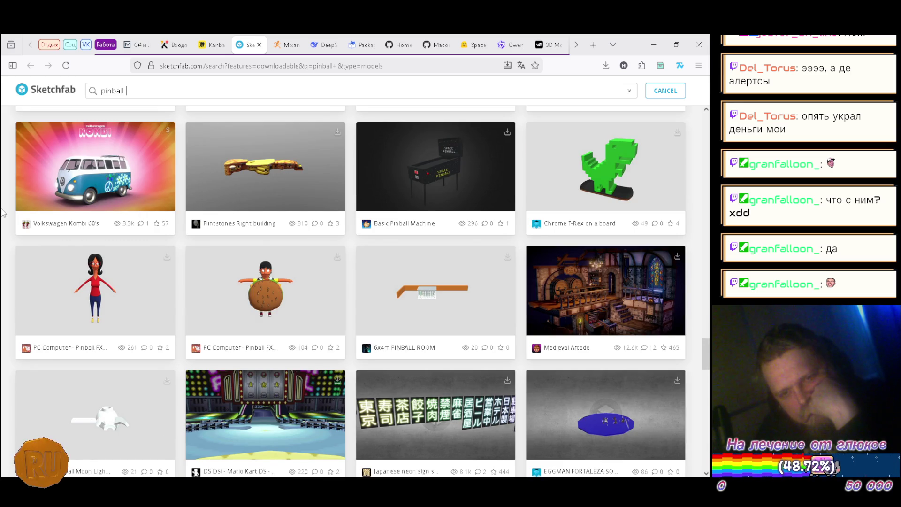
scroll(3, 212, "down", 2)
scroll(2, 212, "down", 2)
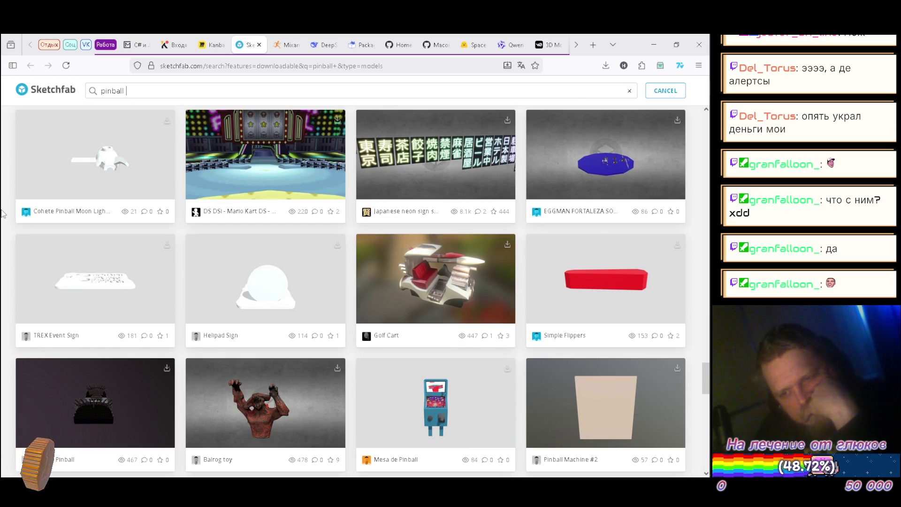
scroll(4, 212, "down", 1)
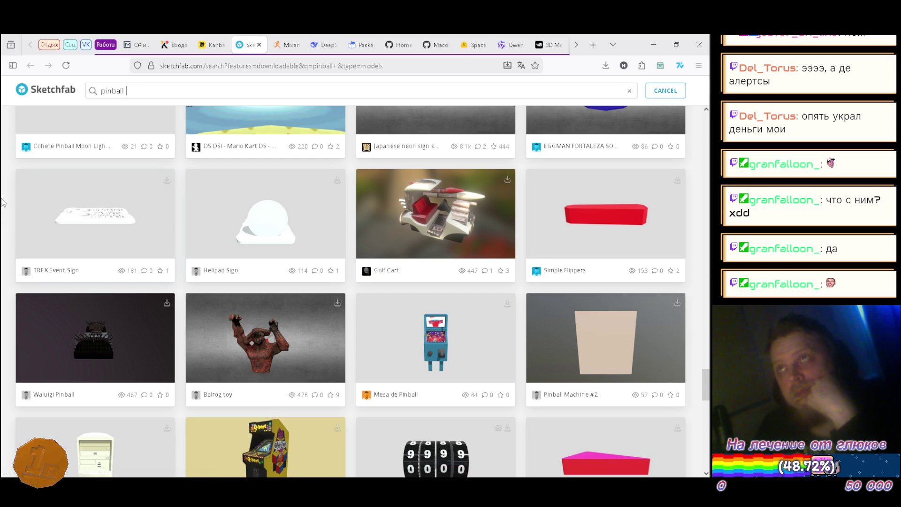
scroll(2, 201, "down", 3)
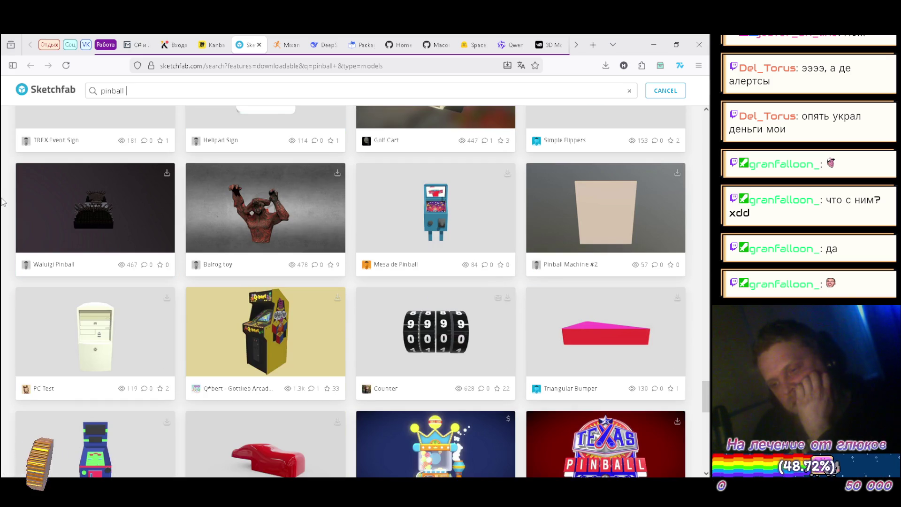
scroll(3, 202, "down", 2)
scroll(2, 205, "down", 2)
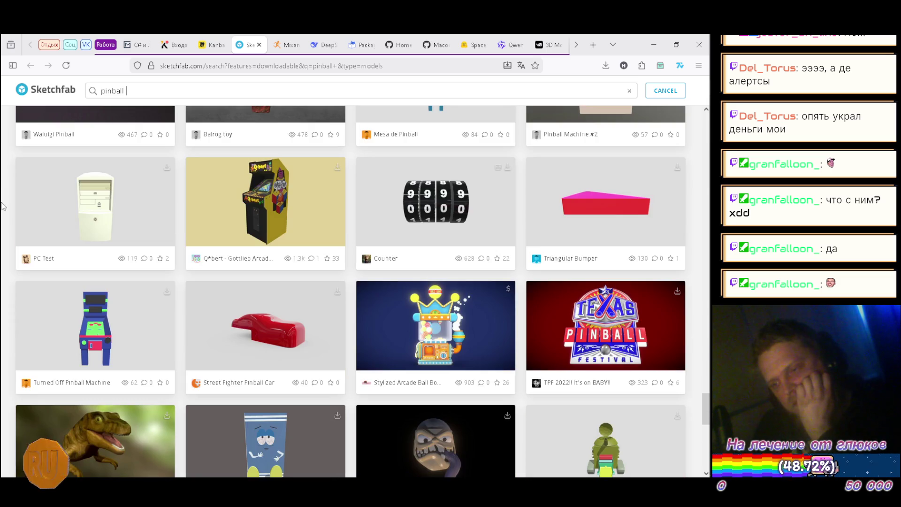
scroll(2, 206, "down", 3)
scroll(3, 206, "down", 3)
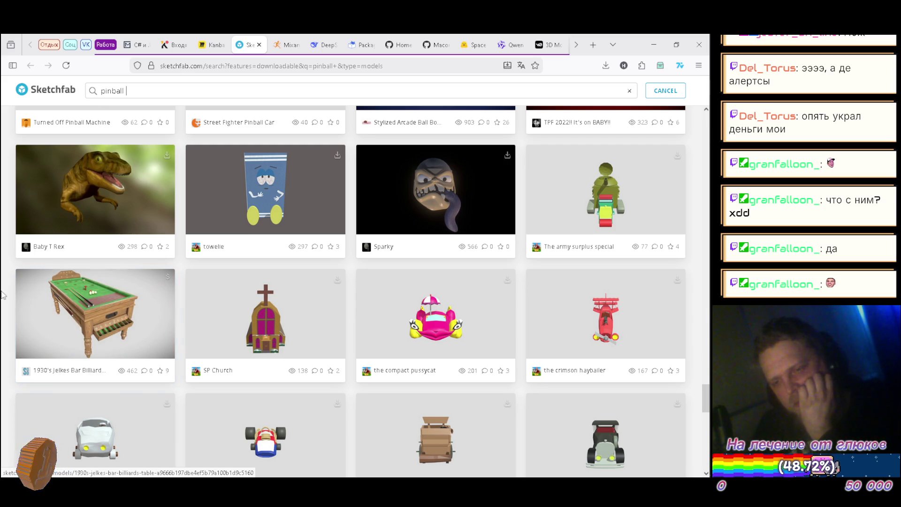
scroll(2, 295, "down", 8)
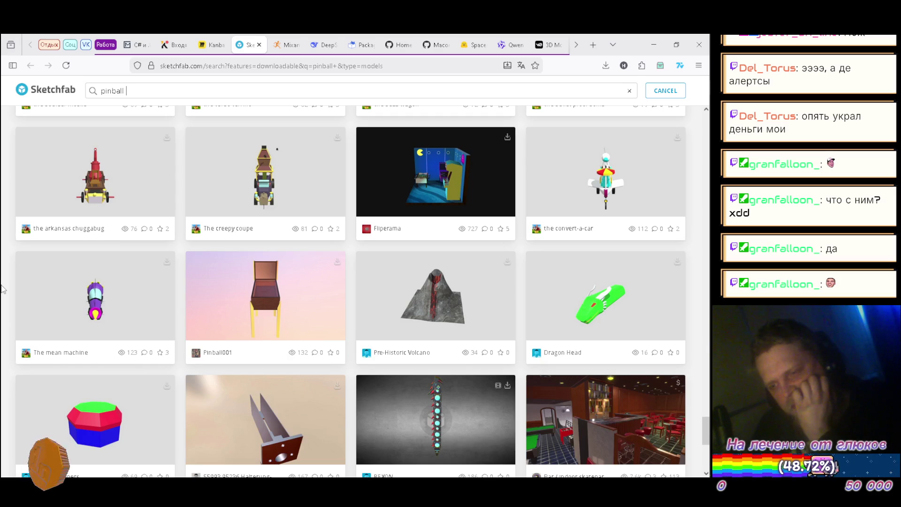
scroll(3, 289, "down", 2)
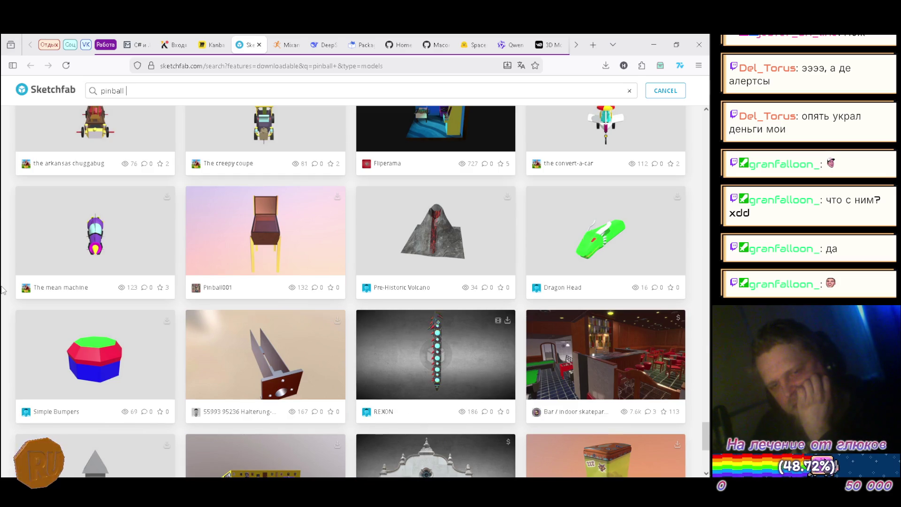
scroll(2, 290, "down", 3)
scroll(3, 292, "down", 2)
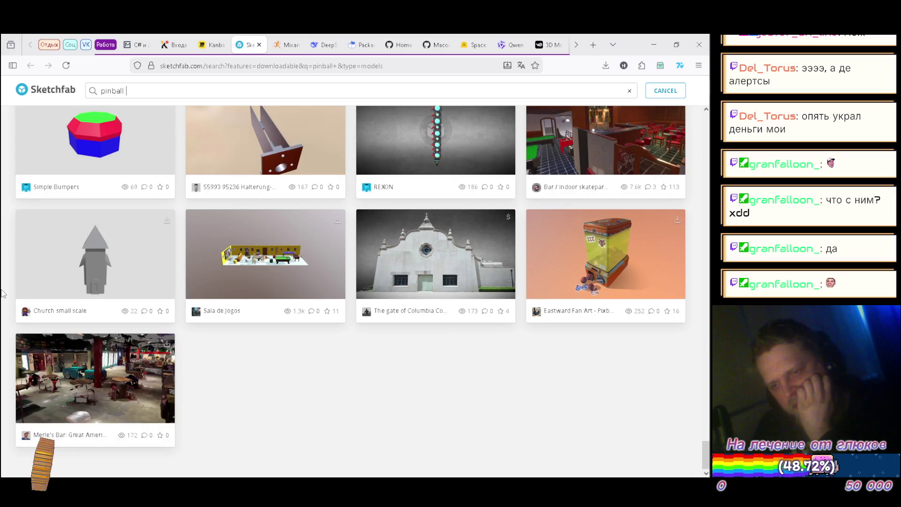
scroll(2, 291, "up", 7)
scroll(2, 292, "up", 20)
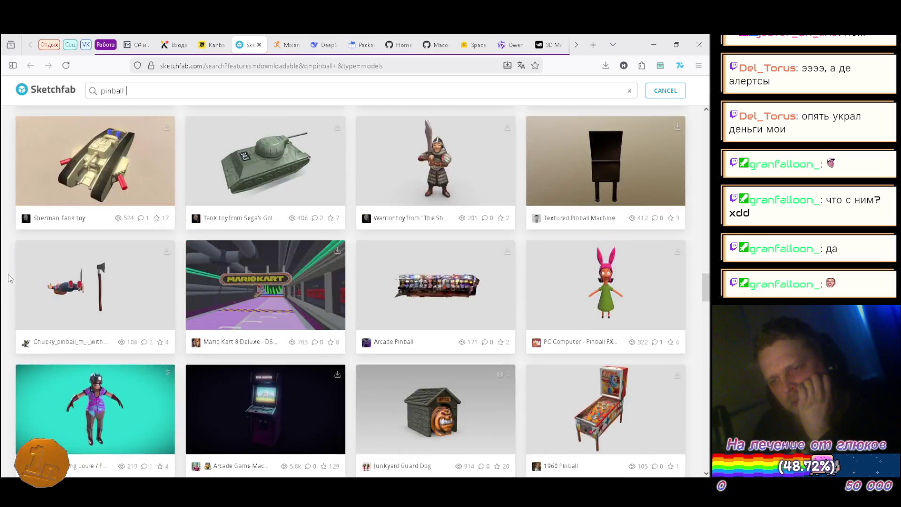
scroll(11, 269, "up", 4)
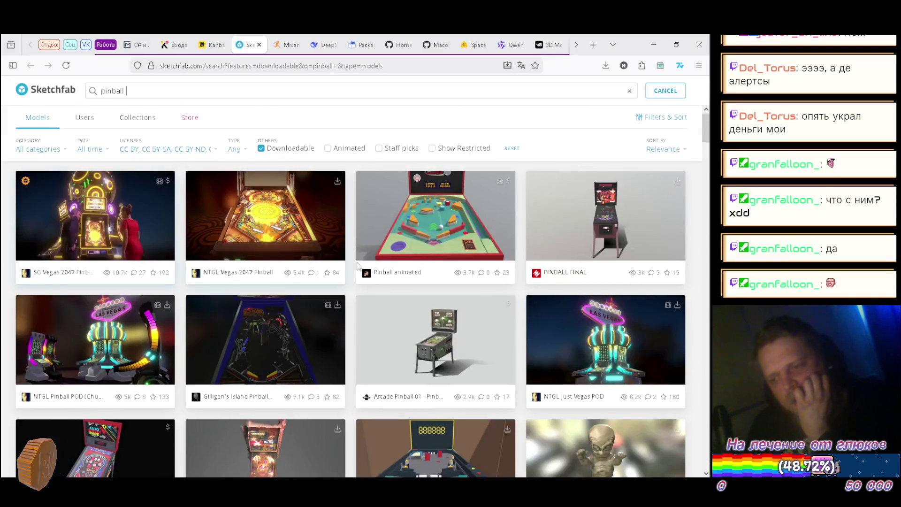
scroll(407, 247, "down", 8)
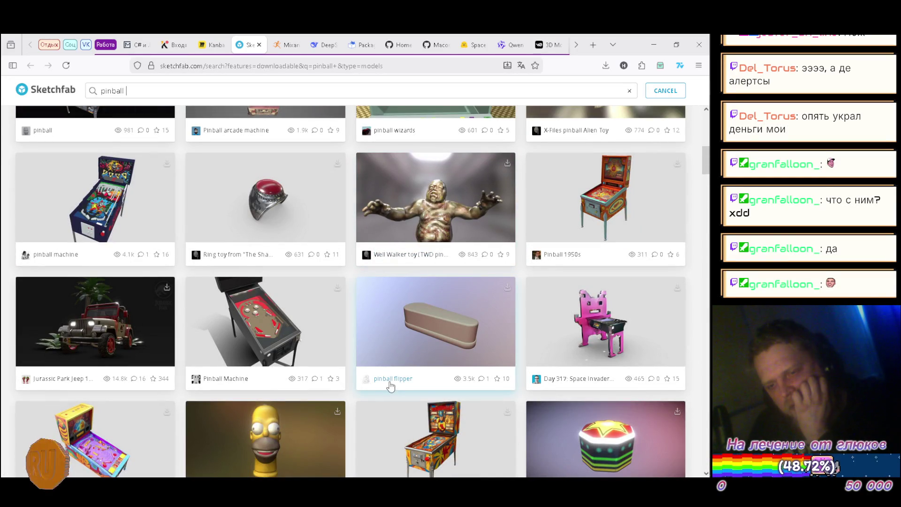
scroll(391, 384, "down", 3)
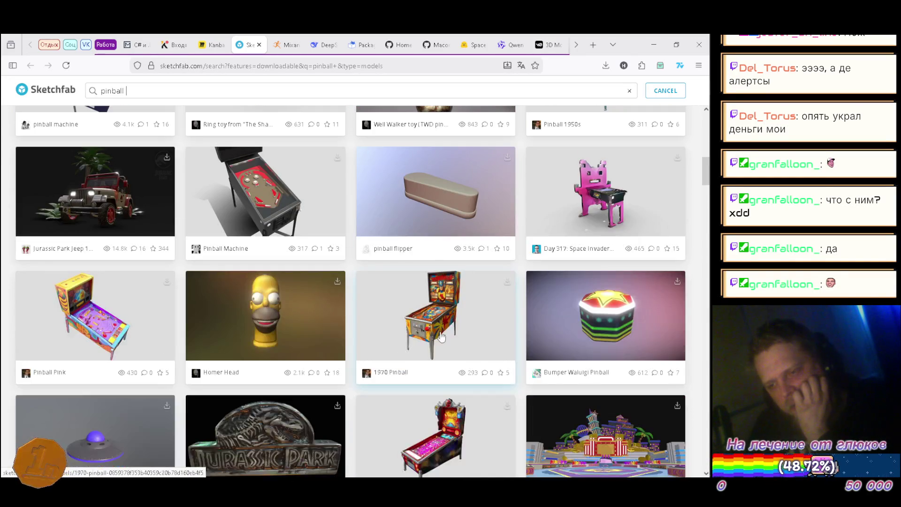
Step: Open Bumper Waluigi Pinball and go to its creator's 196 Models list
left_click(581, 374)
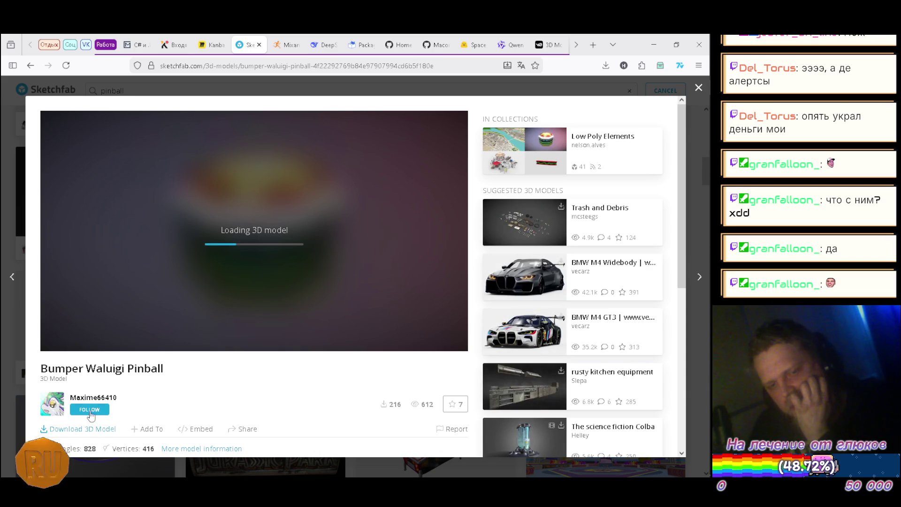
left_click(46, 406)
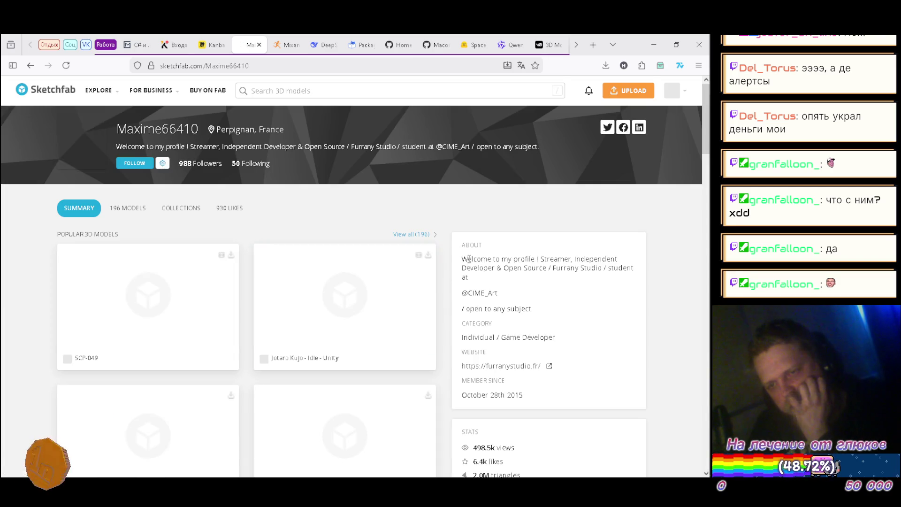
scroll(21, 197, "down", 5)
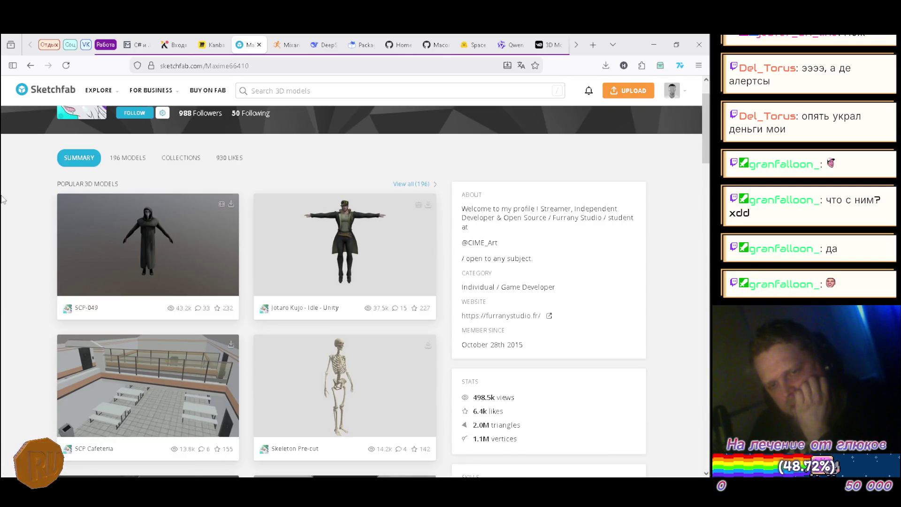
scroll(5, 202, "up", 5)
left_click(192, 211)
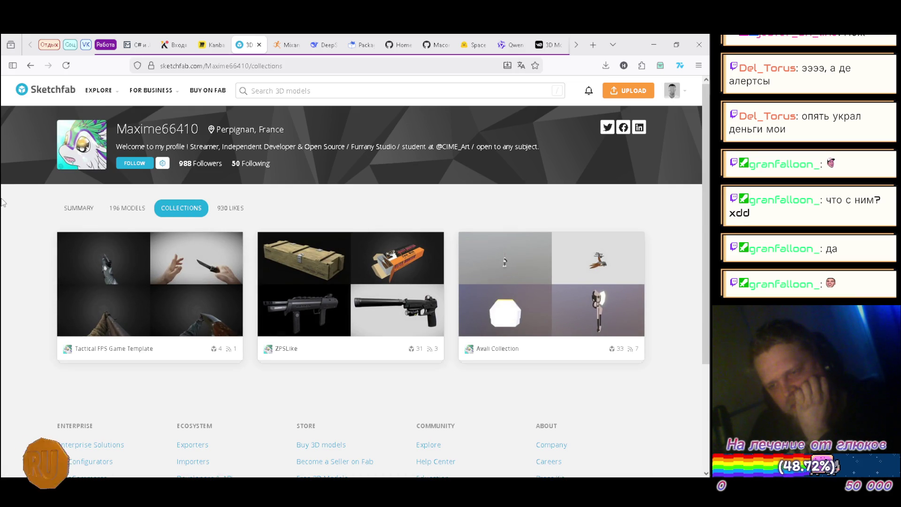
left_click(131, 211)
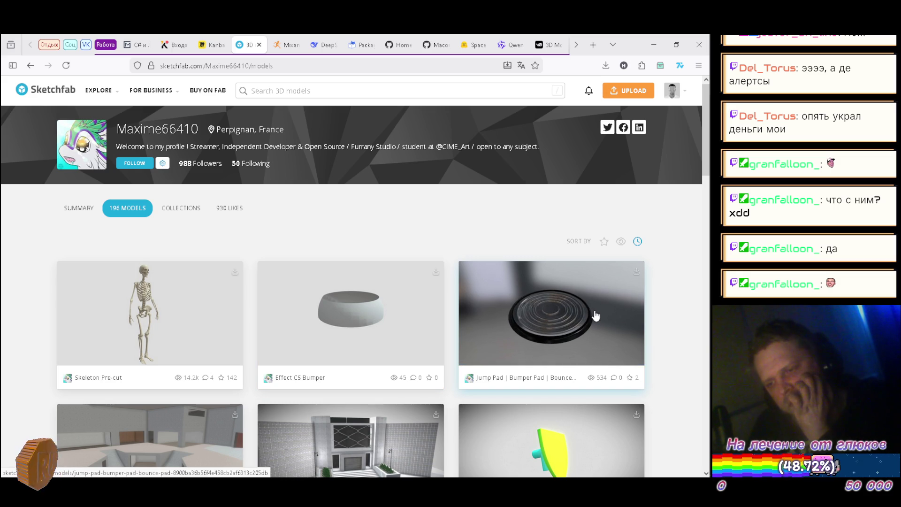
Step: Scroll through the creator's 196 models, then go back to the Bumper Waluigi Pinball page
scroll(687, 298, "down", 3)
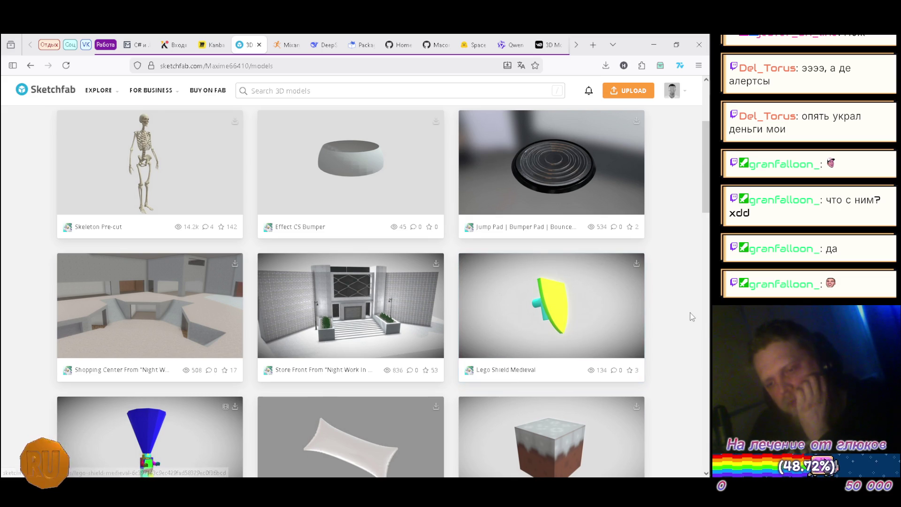
scroll(690, 312, "down", 2)
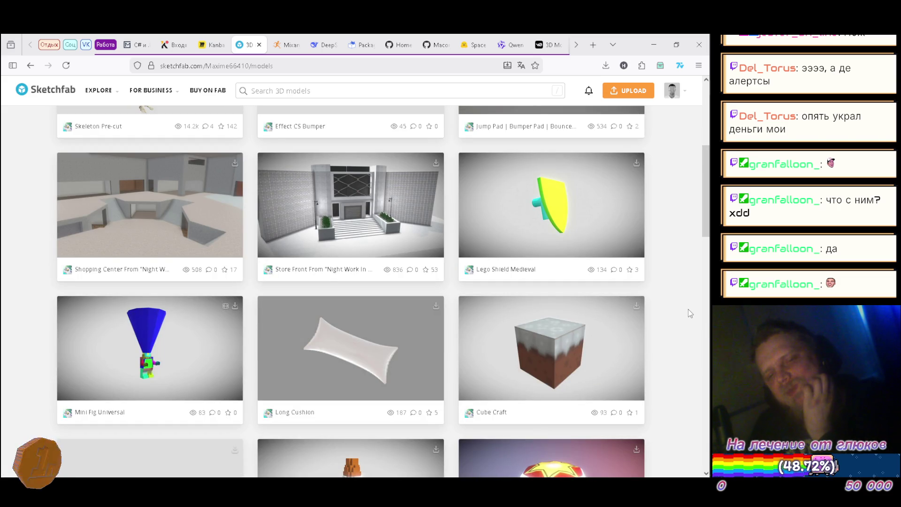
scroll(688, 311, "down", 5)
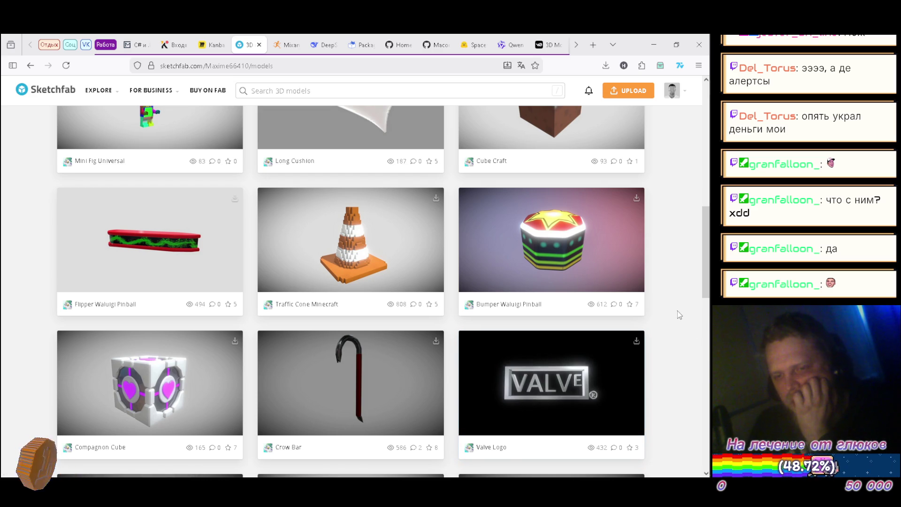
scroll(677, 311, "down", 3)
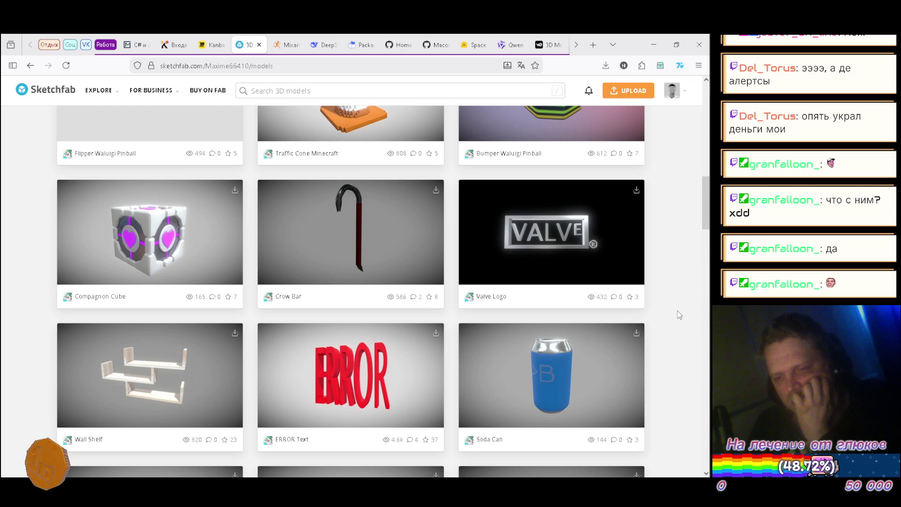
scroll(678, 313, "down", 1)
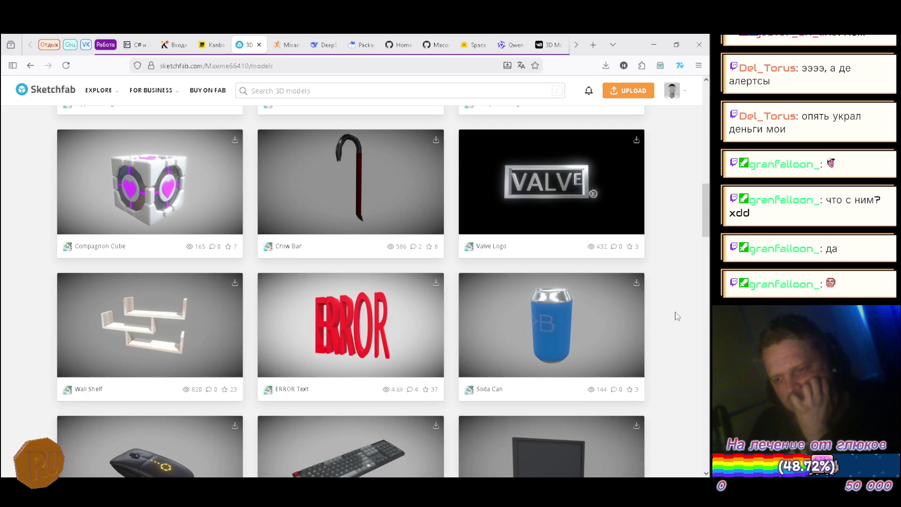
scroll(676, 317, "down", 2)
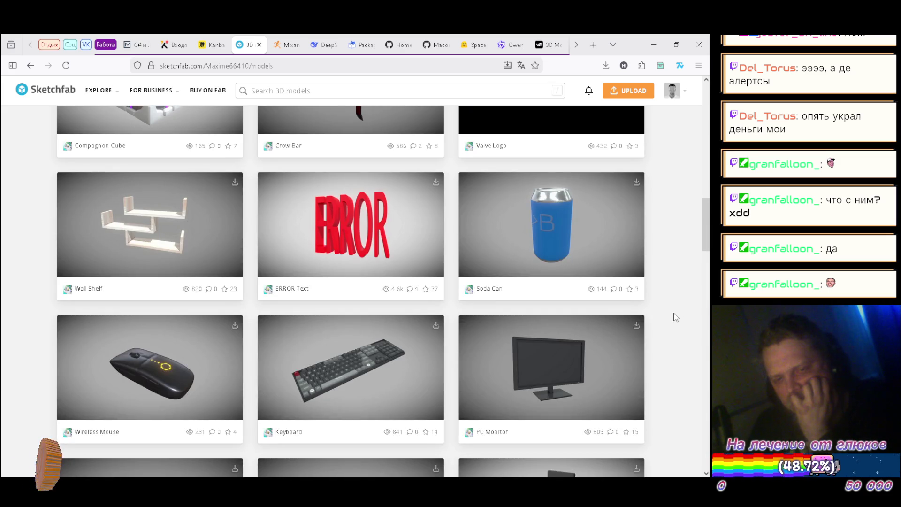
scroll(676, 318, "down", 7)
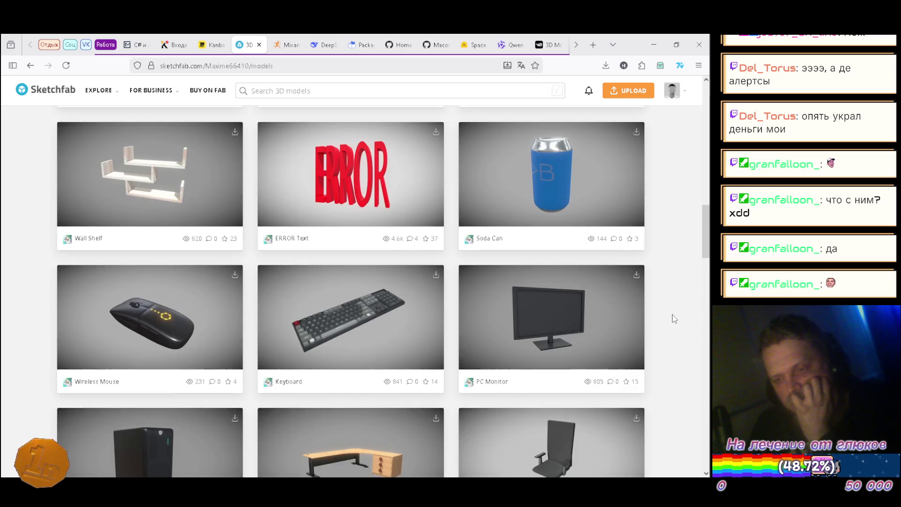
scroll(674, 320, "down", 7)
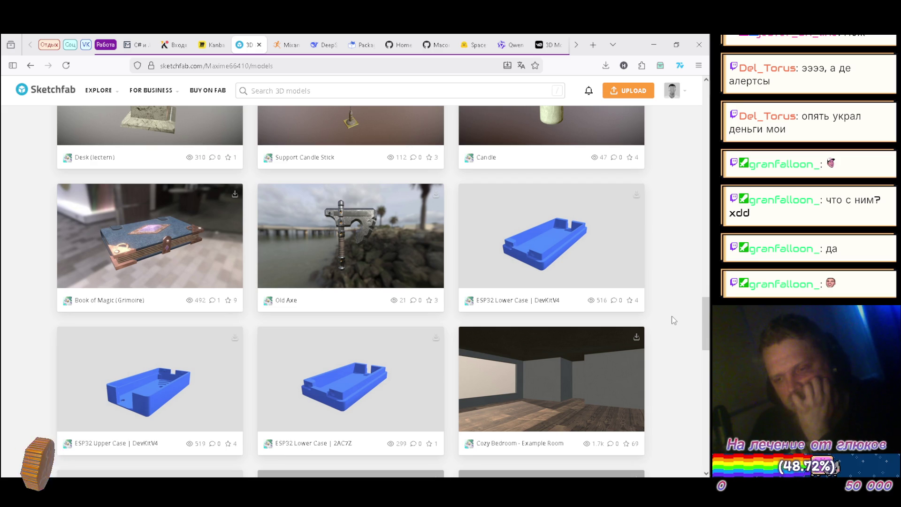
scroll(674, 321, "down", 5)
scroll(675, 321, "down", 1)
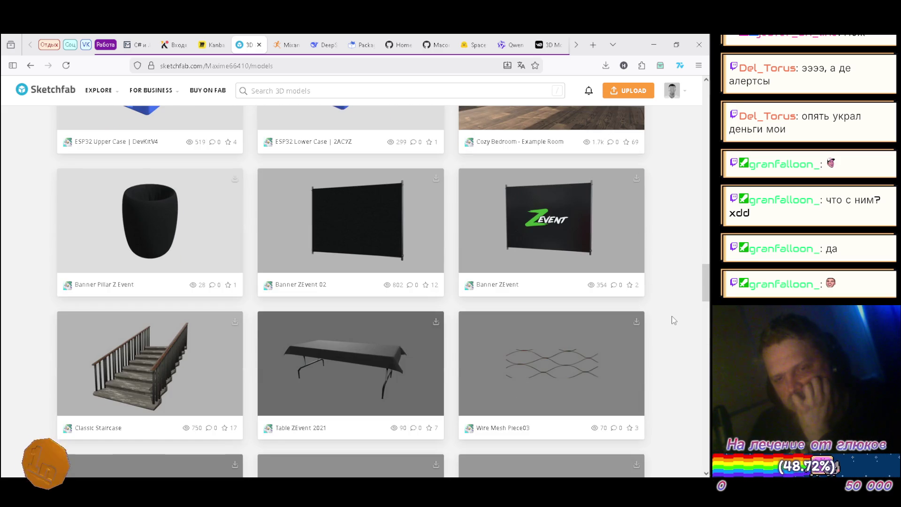
scroll(674, 320, "down", 8)
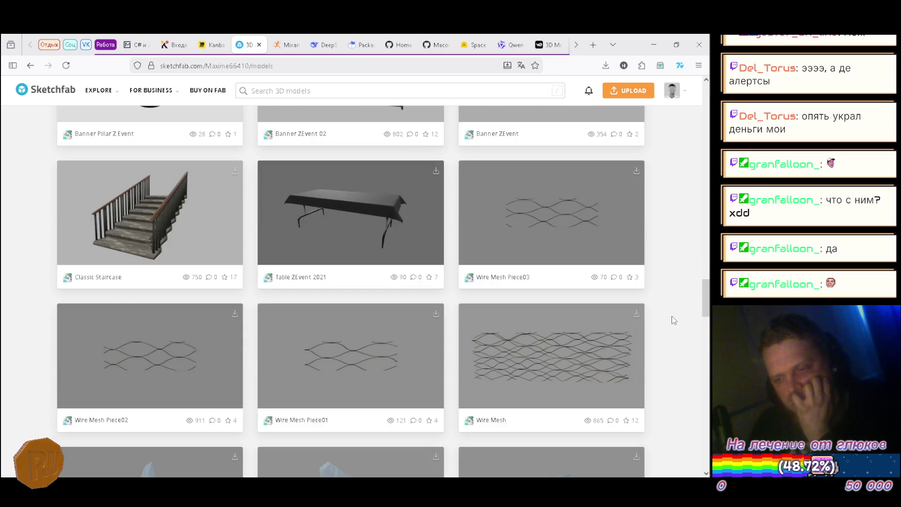
scroll(674, 320, "down", 9)
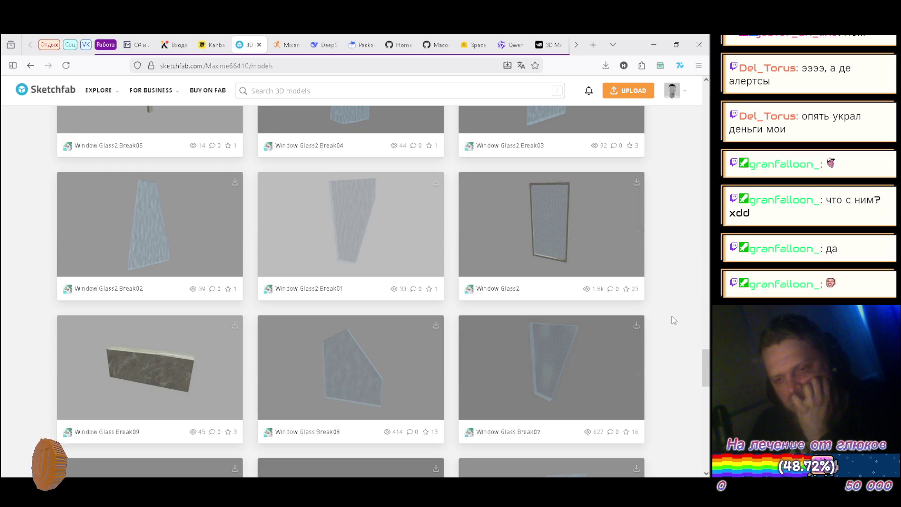
key("alt+Left")
Step: Run a fresh 'pinball' search across all models and glance down the results
key("slash")
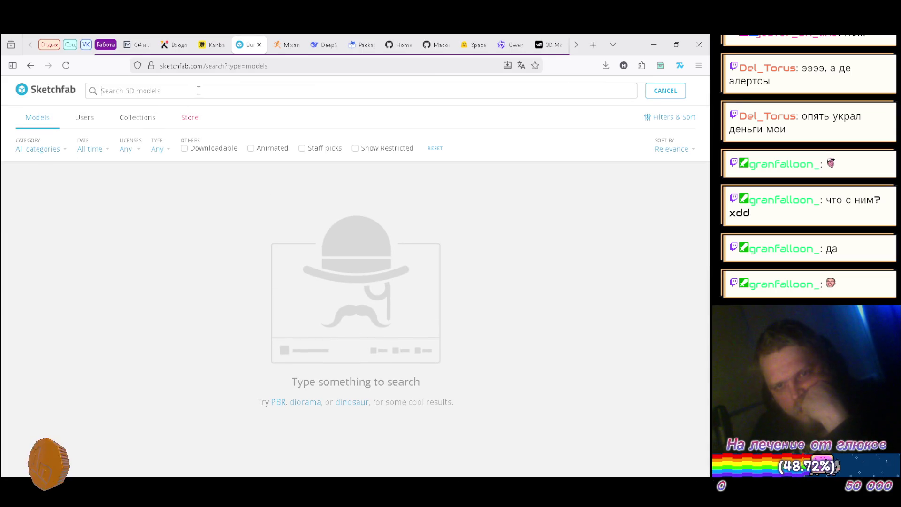
type("pinball")
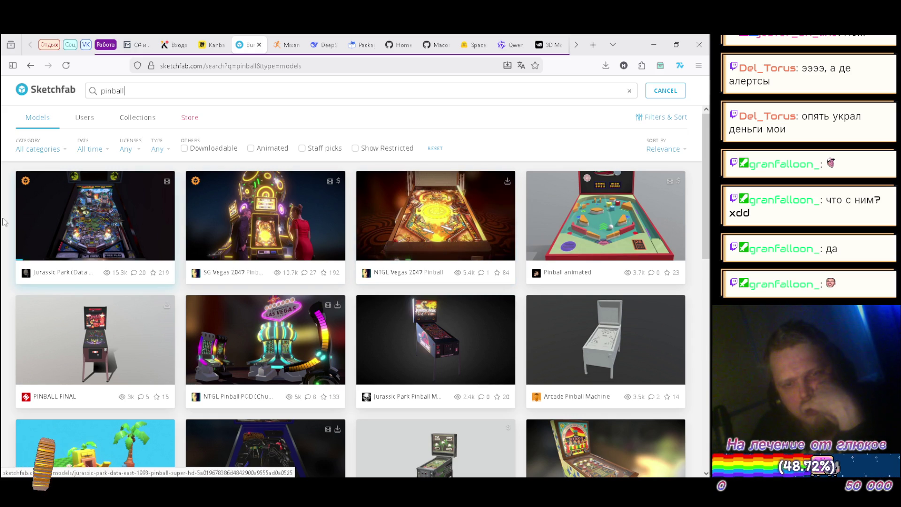
scroll(33, 227, "down", 4)
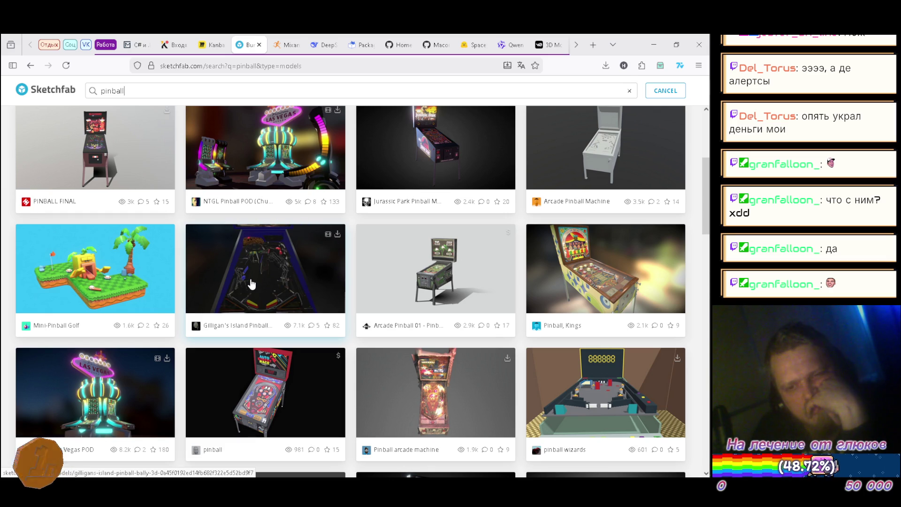
Step: Scroll the pinball results down to Attack From Mars, Star Trek Pinball Mod and 1990 Pinball
scroll(245, 284, "down", 4)
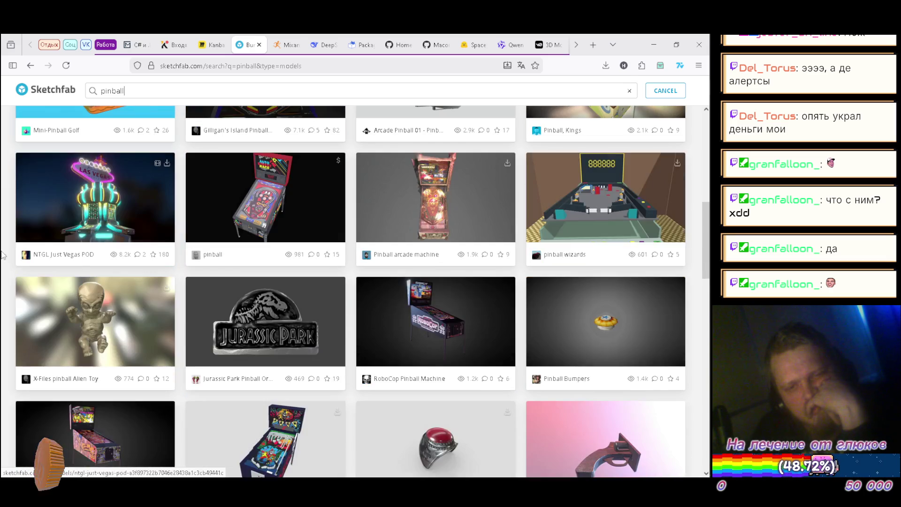
scroll(2, 241, "down", 3)
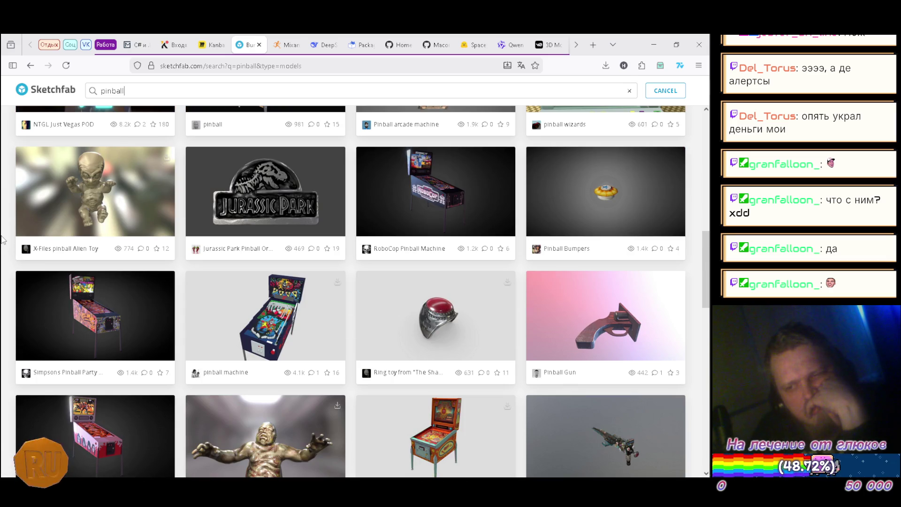
scroll(2, 241, "down", 2)
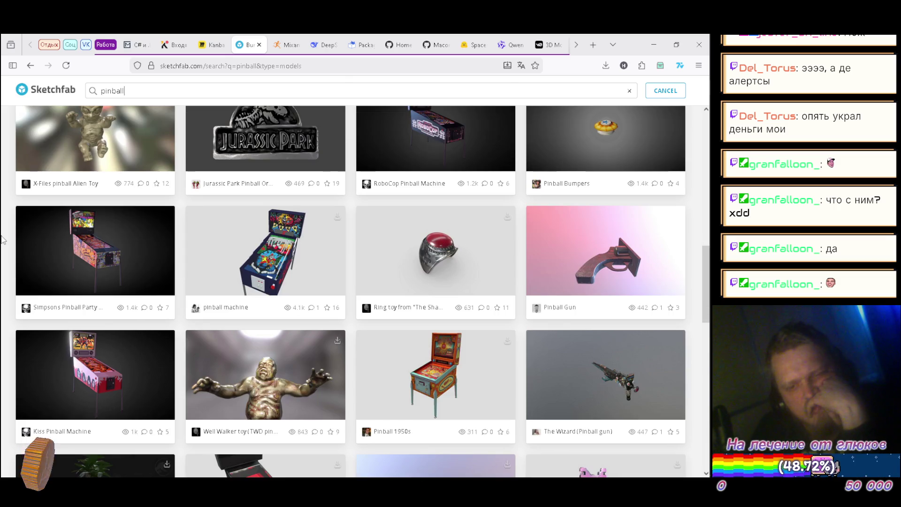
scroll(2, 240, "down", 3)
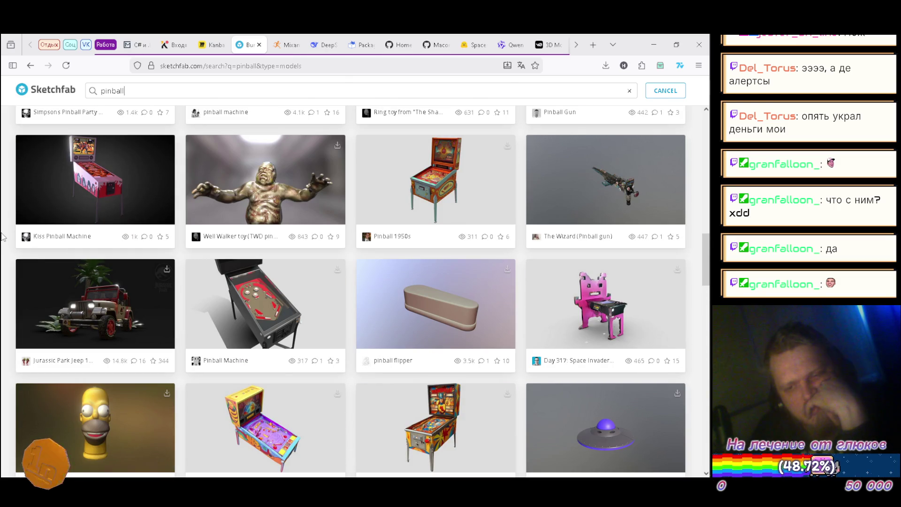
scroll(2, 237, "down", 5)
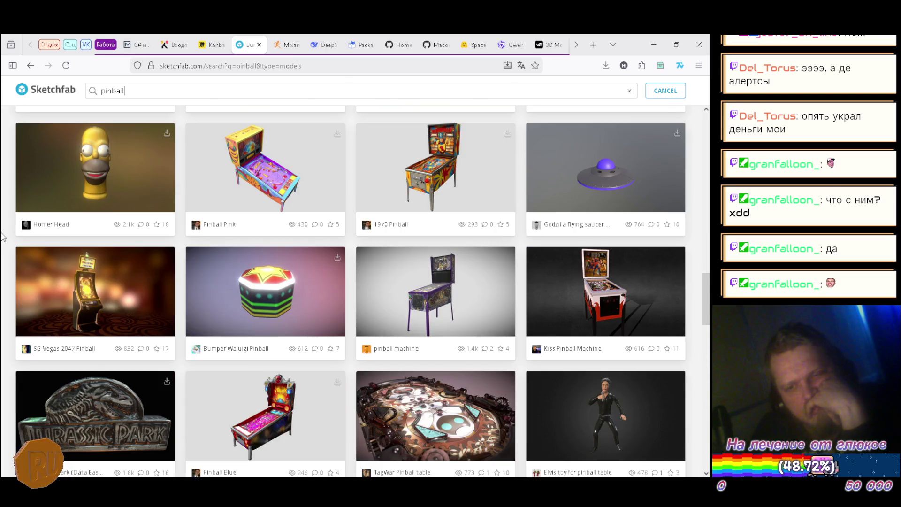
scroll(2, 237, "down", 5)
scroll(2, 237, "down", 1)
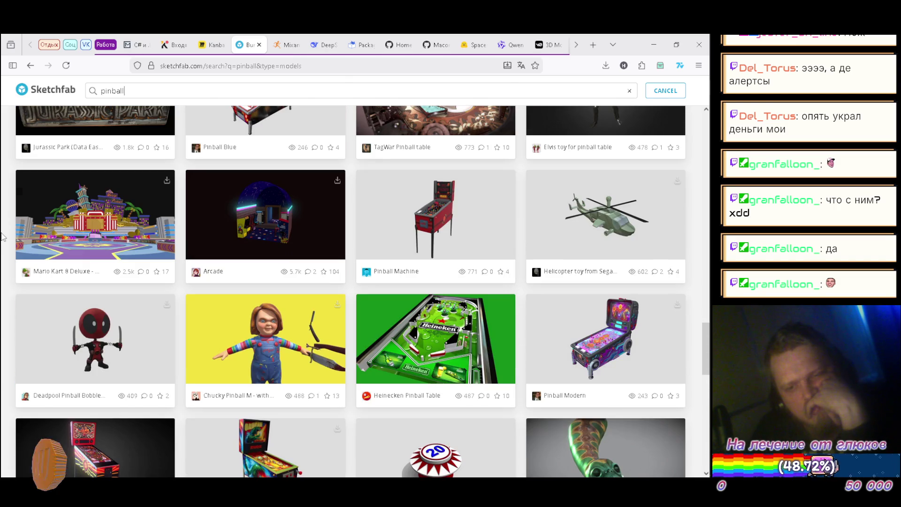
scroll(2, 237, "down", 1)
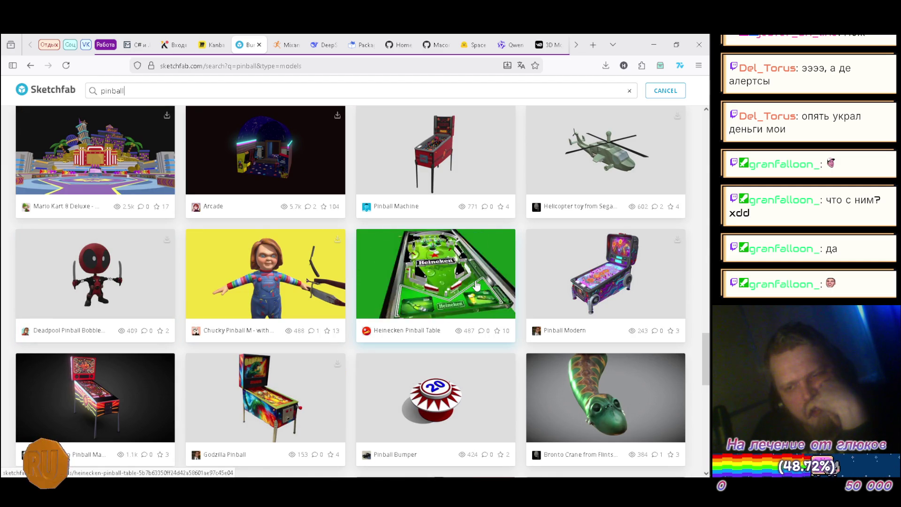
scroll(3, 206, "down", 2)
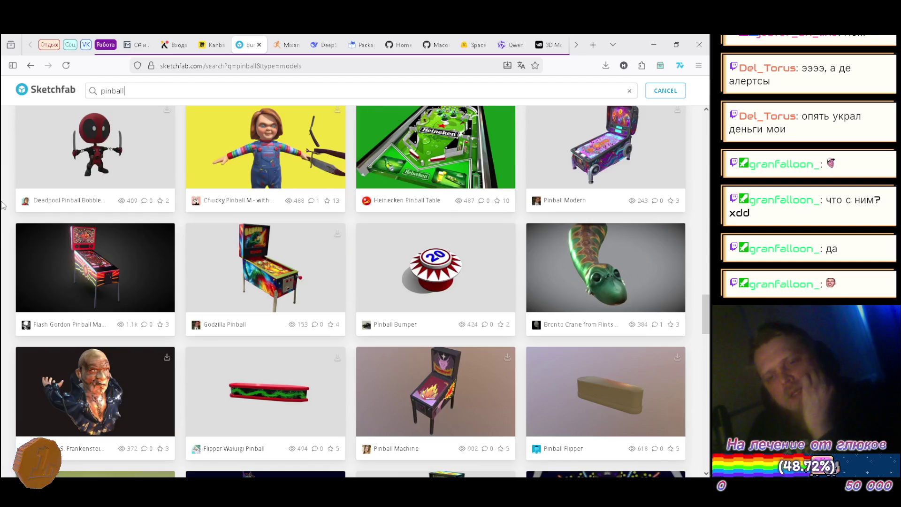
scroll(2, 207, "down", 2)
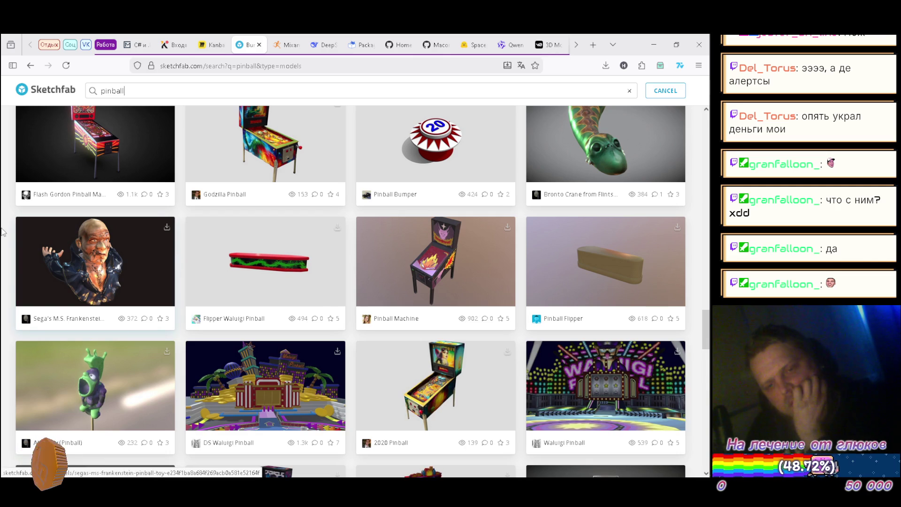
scroll(3, 233, "down", 1)
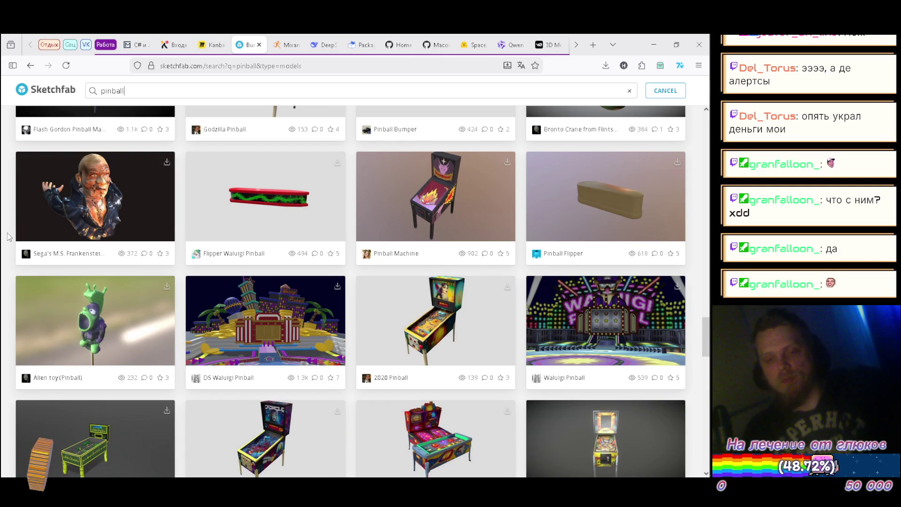
scroll(7, 237, "down", 1)
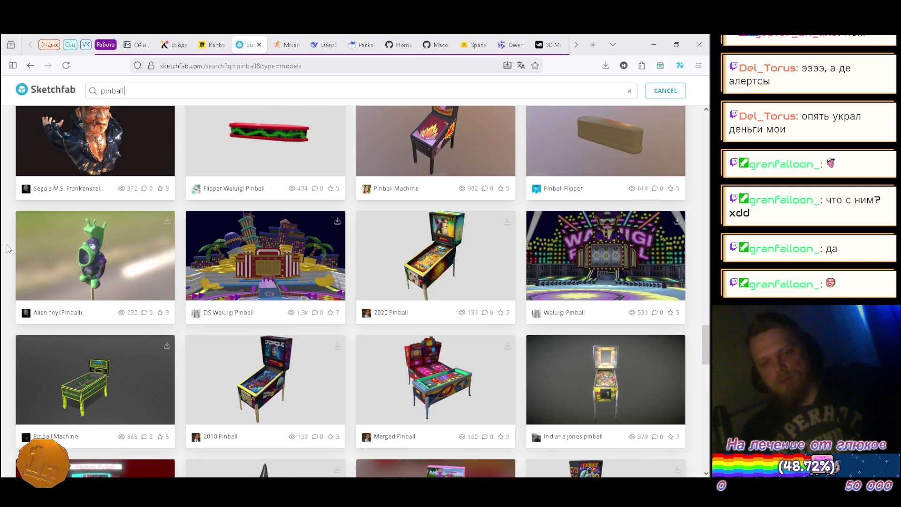
scroll(7, 258, "down", 2)
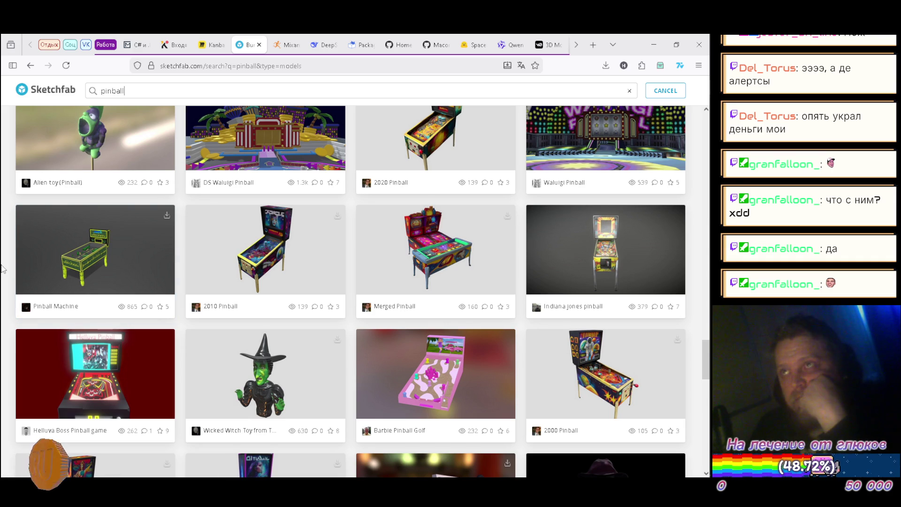
scroll(3, 267, "down", 1)
scroll(3, 268, "down", 1)
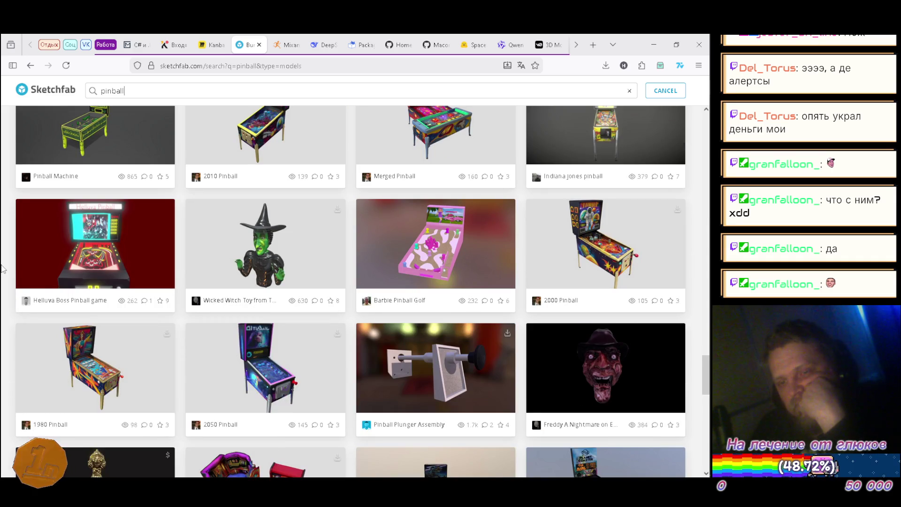
scroll(2, 269, "down", 3)
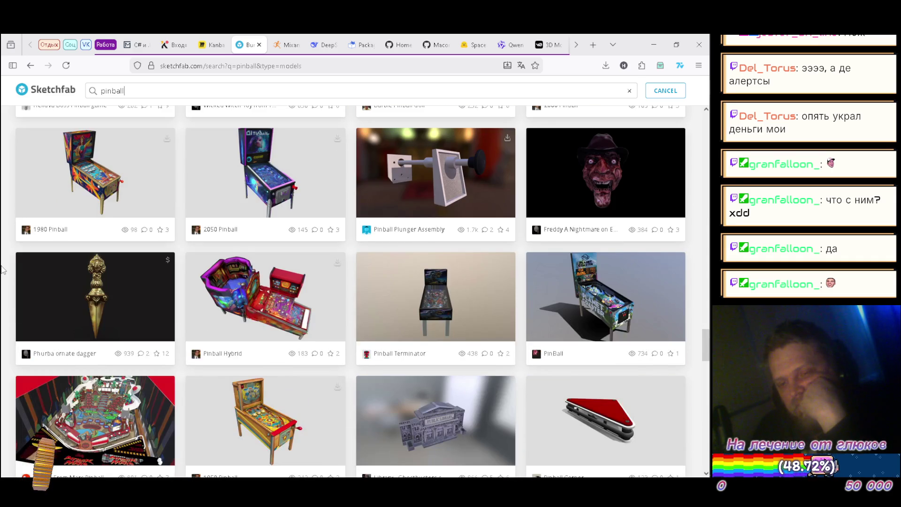
scroll(2, 269, "down", 1)
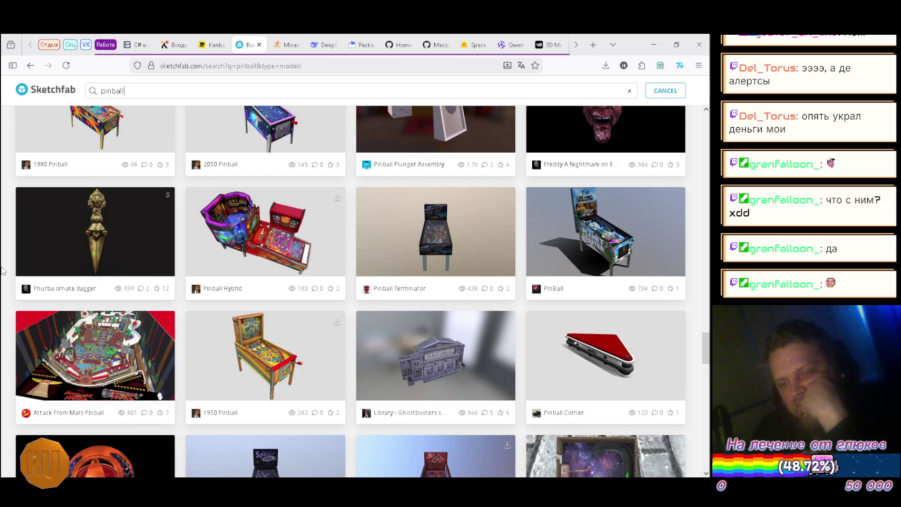
scroll(2, 270, "down", 1)
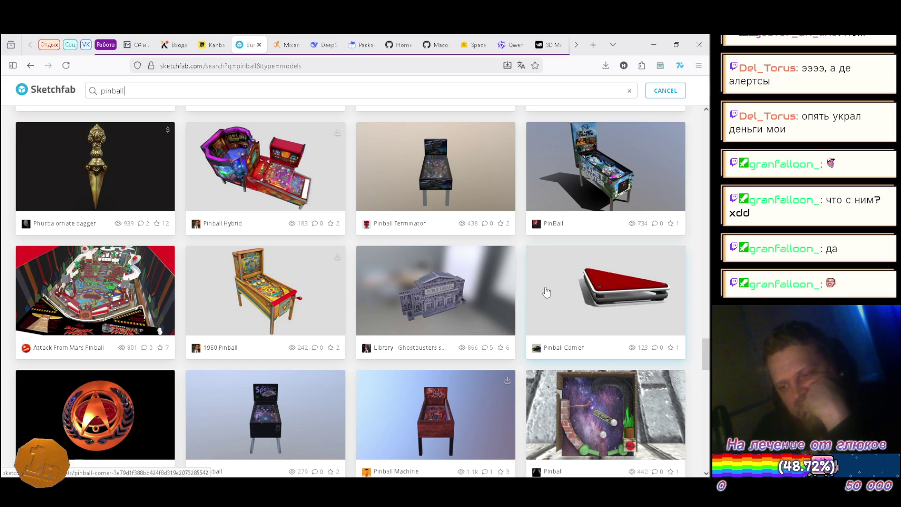
scroll(141, 245, "down", 4)
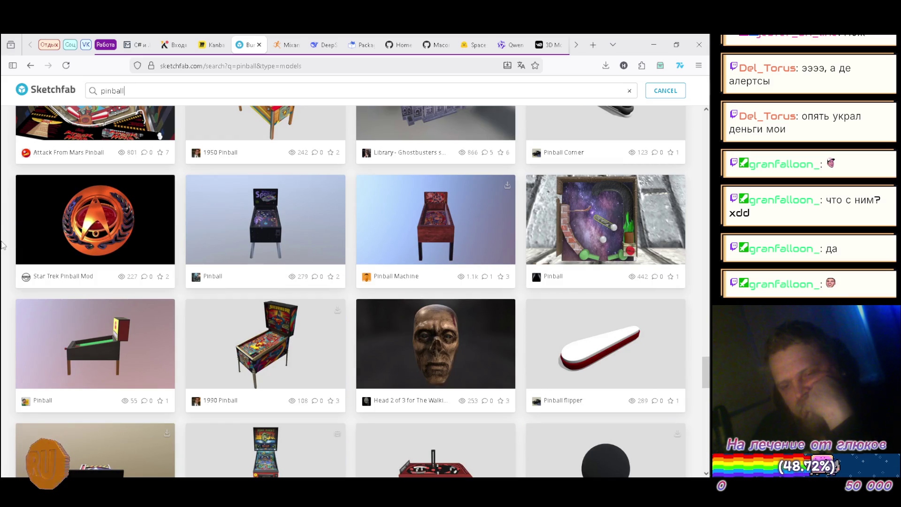
Step: Scroll down to the Medieval Arcade result and view its model page in a new tab
scroll(2, 244, "down", 3)
scroll(3, 250, "down", 3)
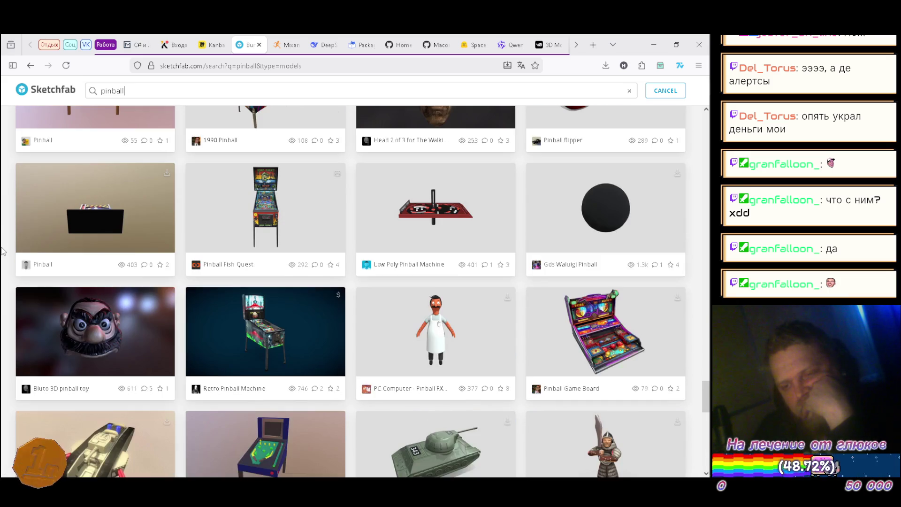
scroll(2, 251, "down", 3)
scroll(3, 247, "down", 3)
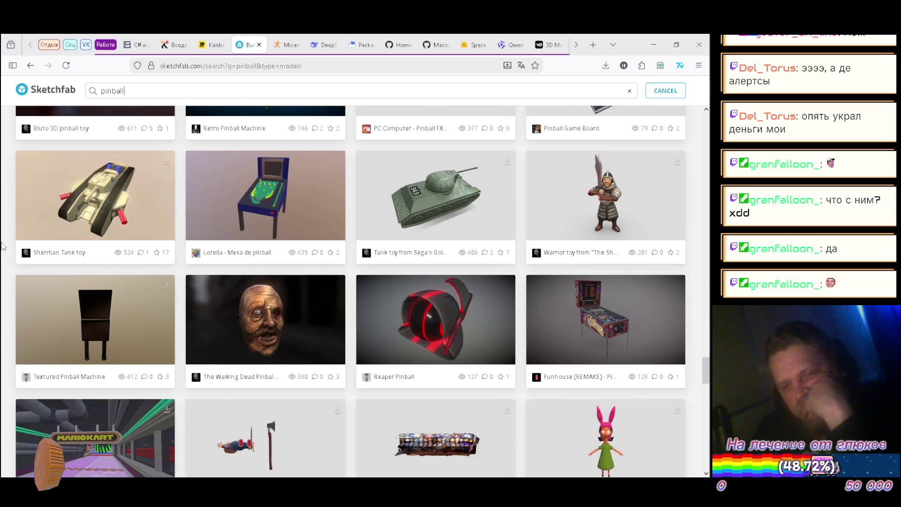
scroll(2, 245, "down", 2)
scroll(3, 246, "down", 2)
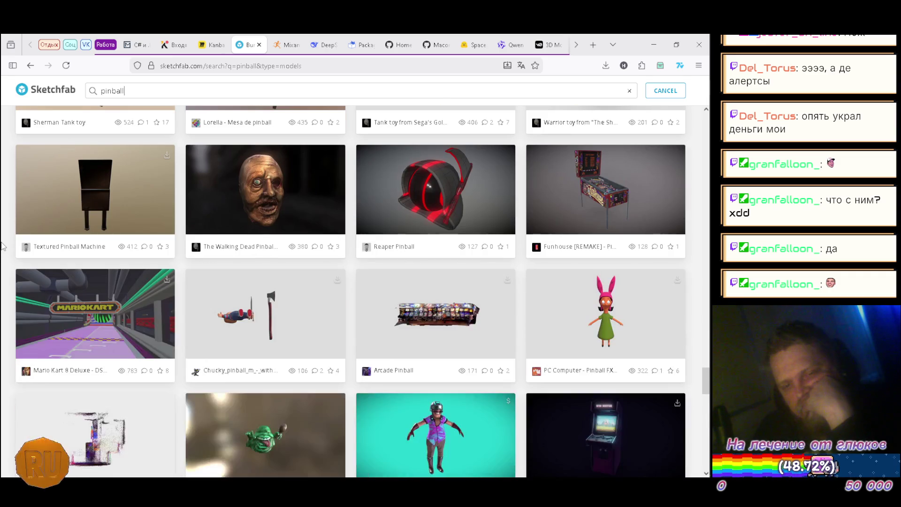
scroll(3, 245, "down", 6)
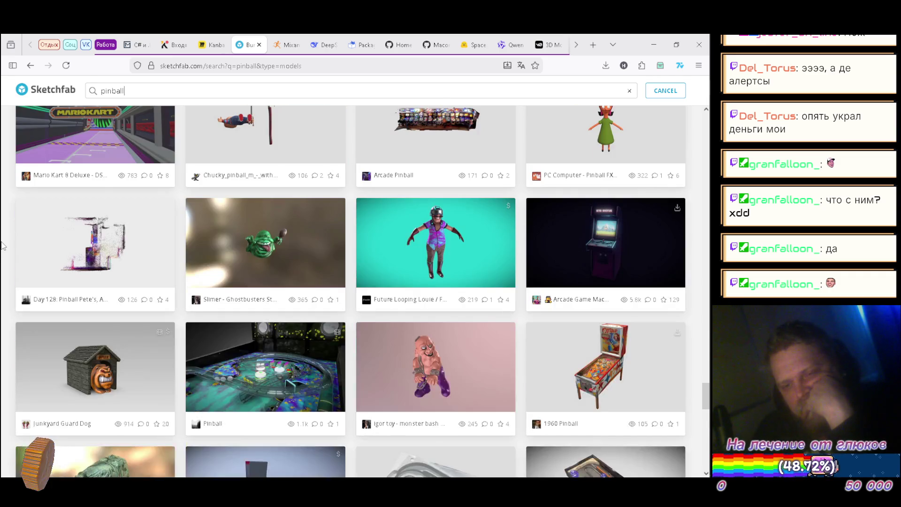
scroll(2, 246, "down", 2)
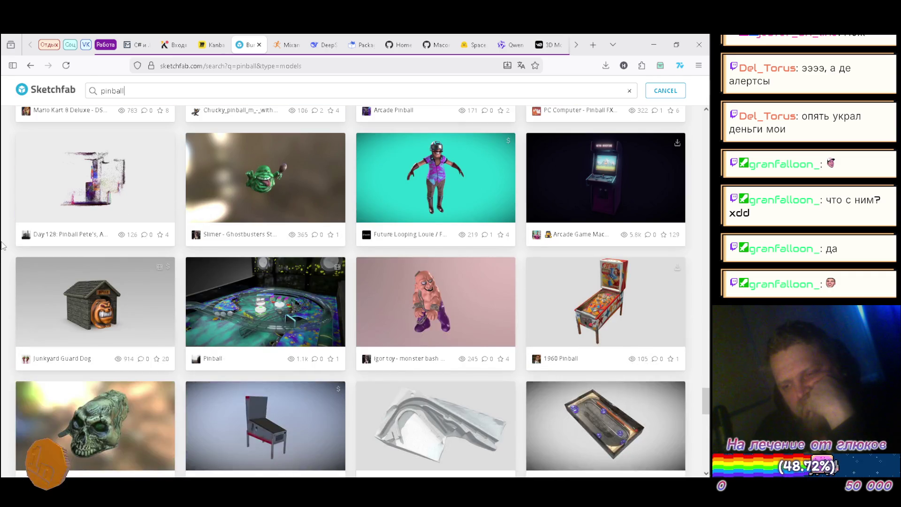
scroll(2, 245, "down", 4)
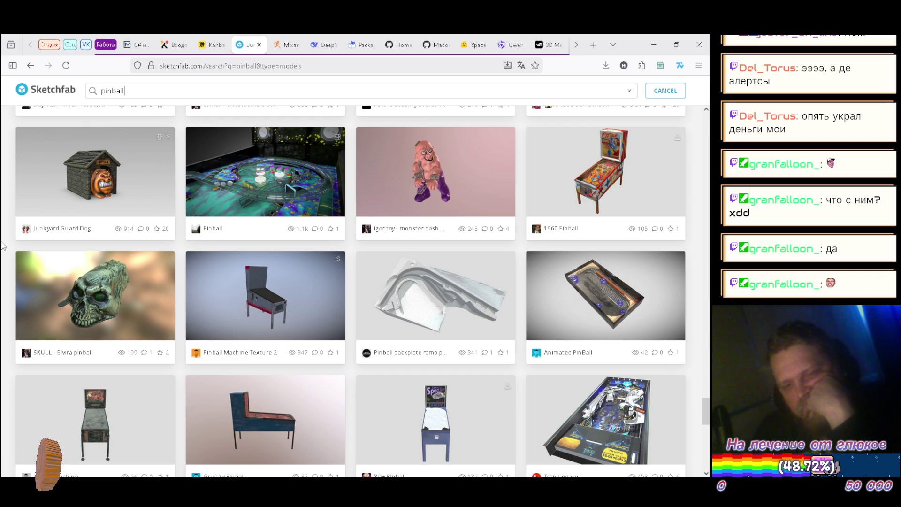
scroll(2, 245, "down", 6)
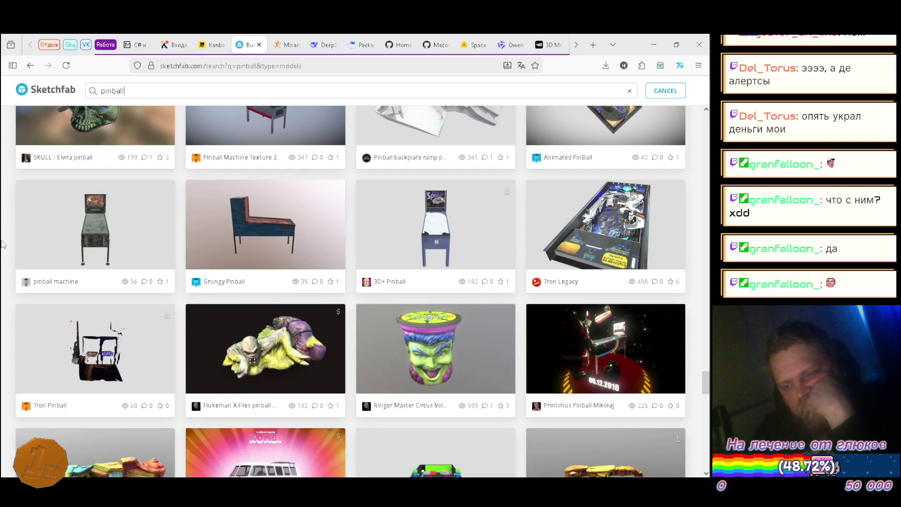
scroll(2, 244, "down", 4)
scroll(2, 244, "down", 2)
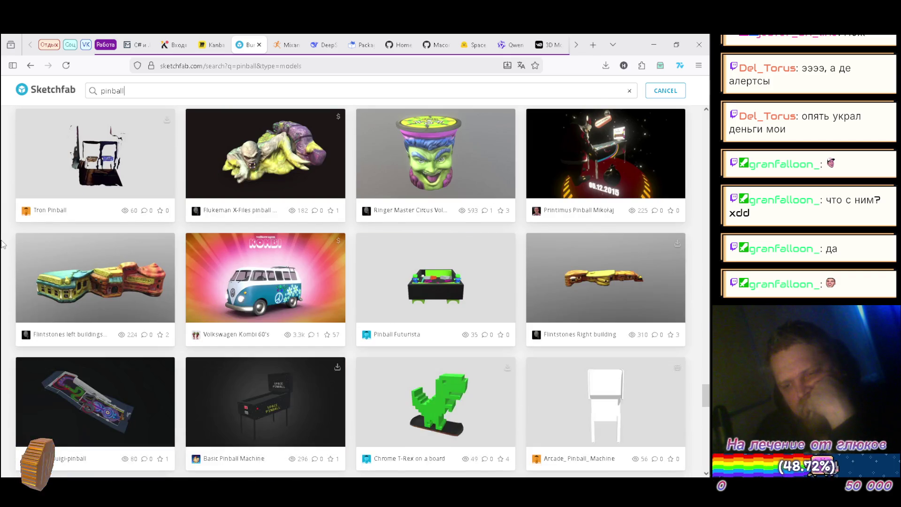
scroll(2, 244, "down", 2)
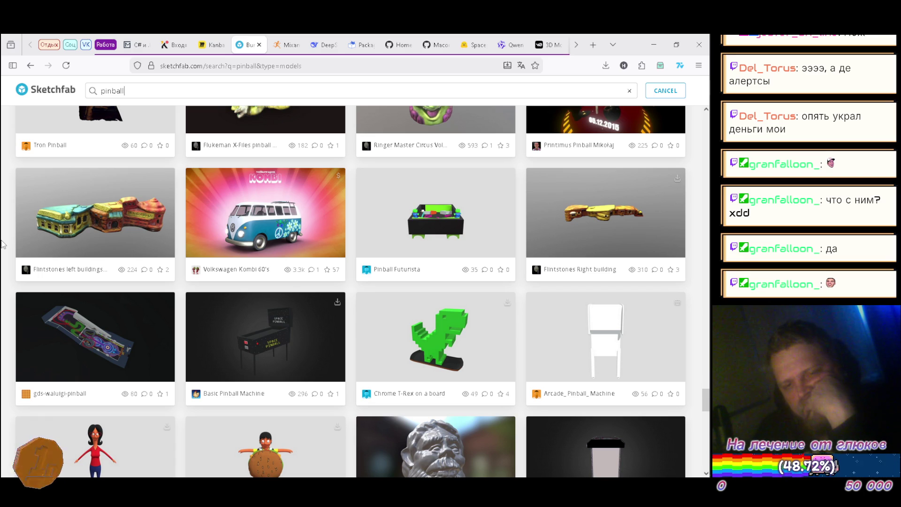
scroll(3, 244, "down", 2)
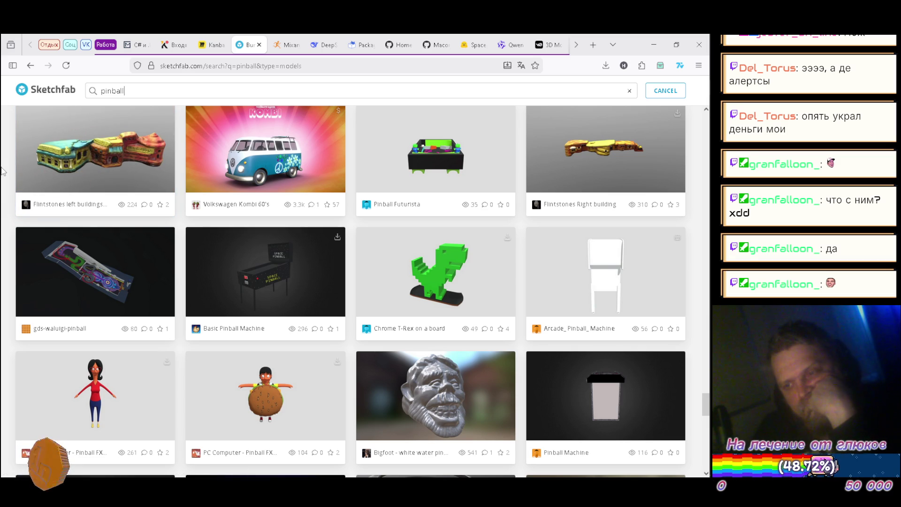
scroll(2, 171, "down", 4)
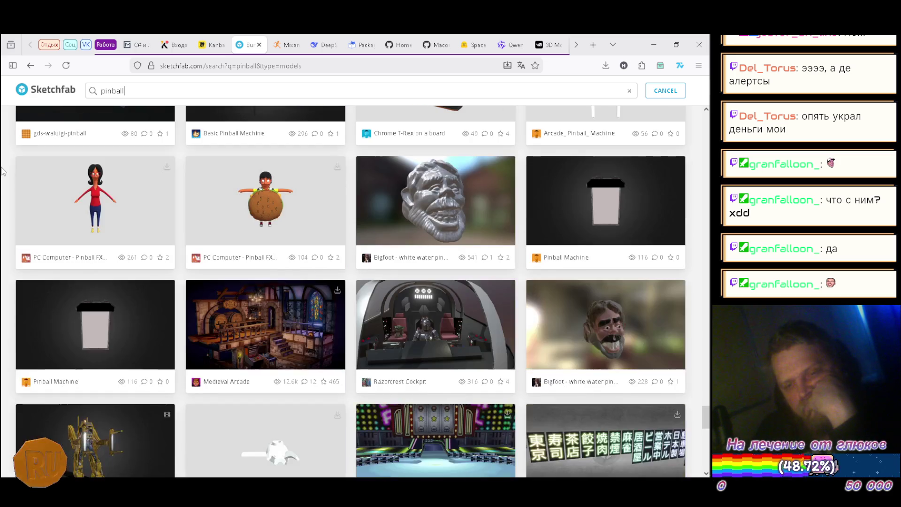
scroll(2, 171, "down", 3)
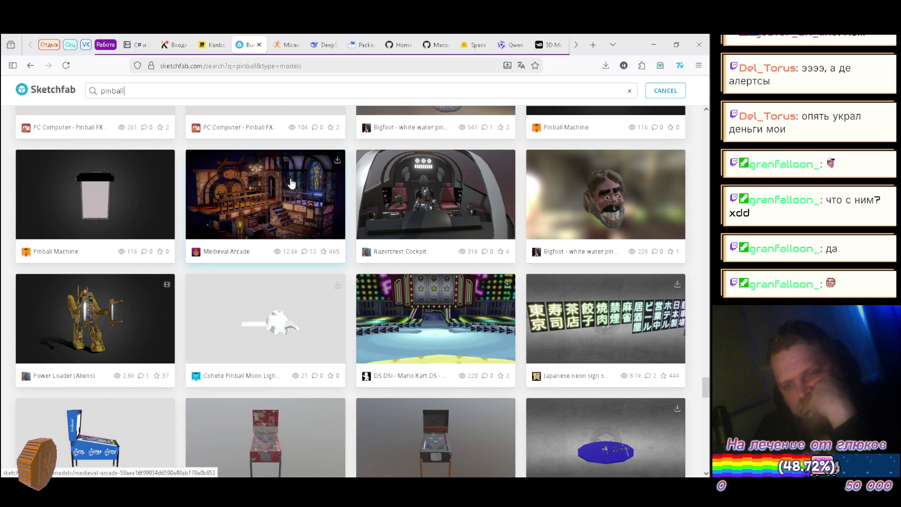
right_click(235, 181)
left_click(275, 191)
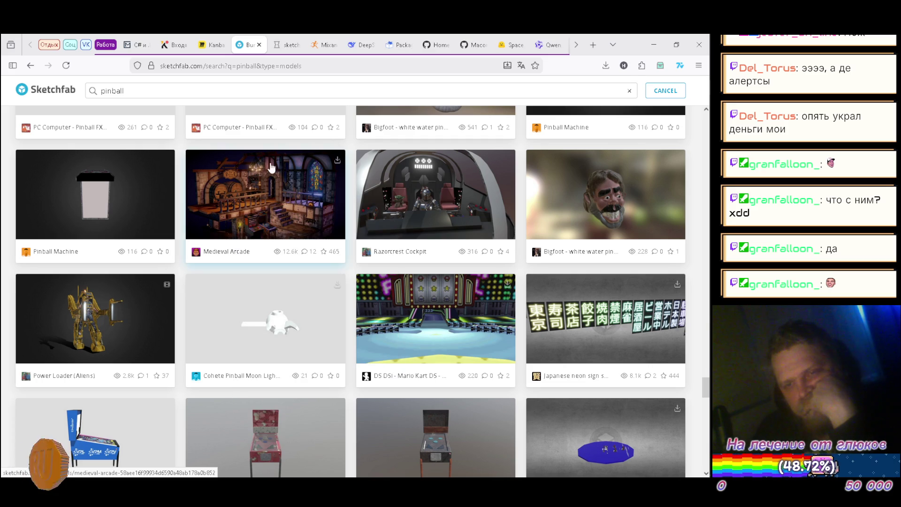
left_click(286, 45)
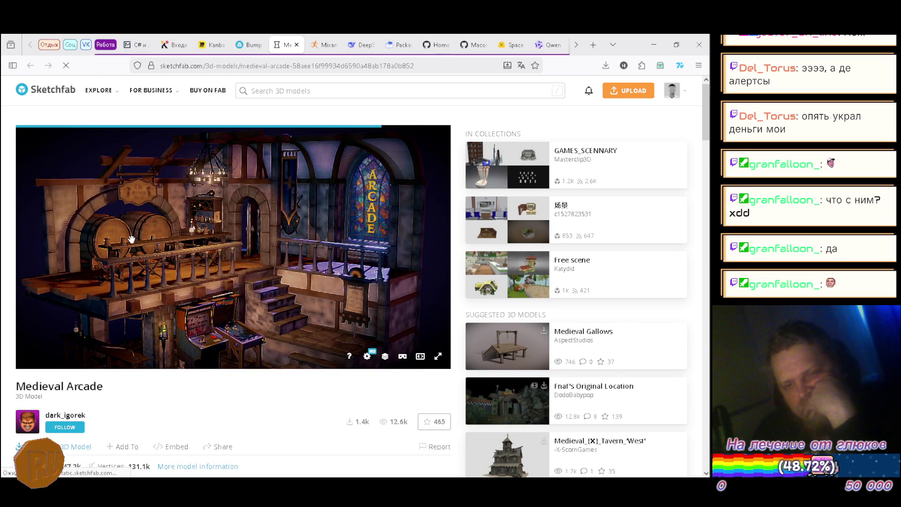
Step: Orbit the Medieval Arcade tavern to see barrels, balcony, stairs and a low front view
mouse_move(168, 245)
left_mouse_down()
mouse_move(267, 235)
mouse_move(298, 215)
mouse_move(171, 245)
mouse_move(169, 295)
mouse_move(128, 257)
mouse_move(124, 222)
left_mouse_up()
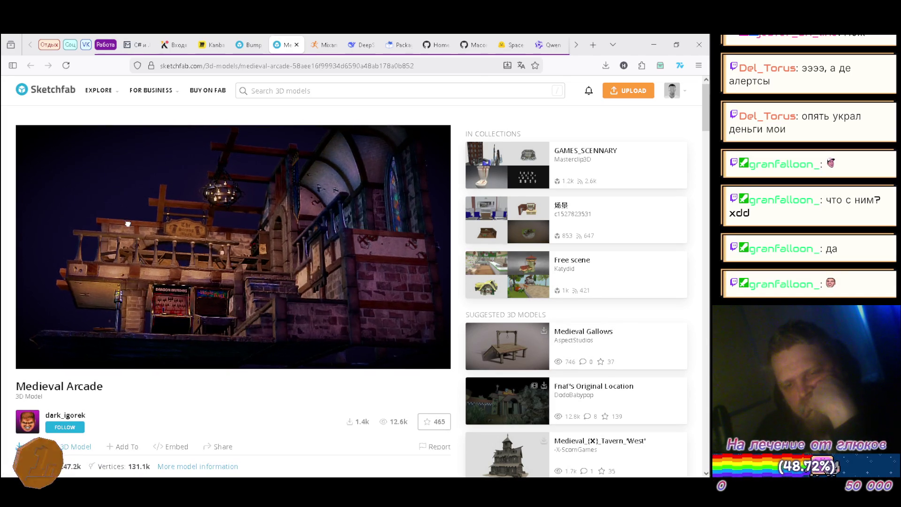
mouse_move(136, 231)
left_mouse_down()
mouse_move(192, 260)
mouse_move(121, 265)
left_mouse_up()
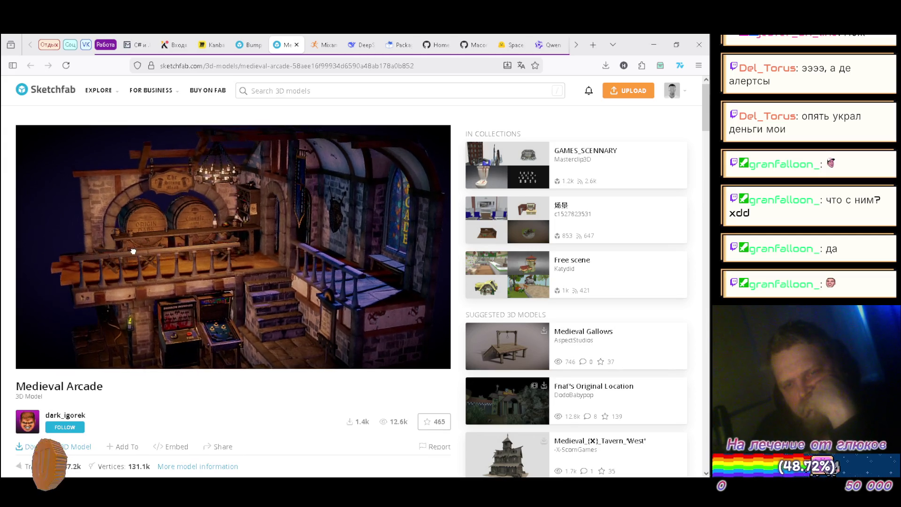
left_click_drag(121, 250, 186, 249)
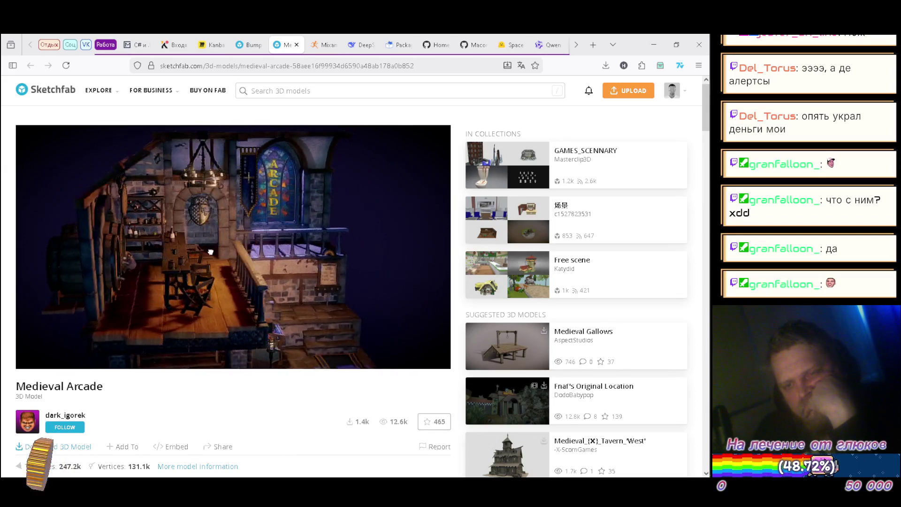
mouse_move(288, 249)
left_mouse_down()
mouse_move(302, 235)
mouse_move(155, 240)
mouse_move(98, 253)
mouse_move(204, 243)
mouse_move(179, 263)
left_mouse_up()
mouse_move(263, 259)
left_mouse_down()
mouse_move(212, 275)
mouse_move(206, 253)
left_mouse_up()
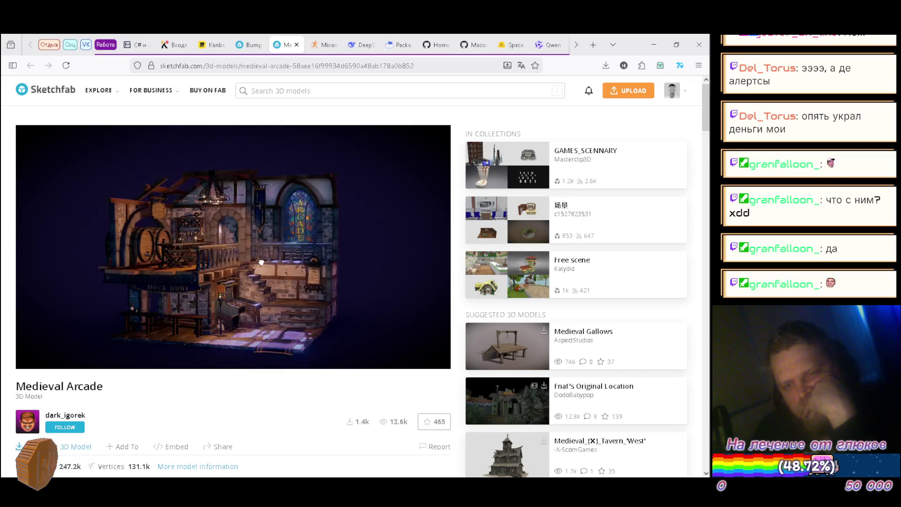
mouse_move(256, 266)
left_mouse_down()
mouse_move(244, 282)
mouse_move(271, 231)
left_mouse_up()
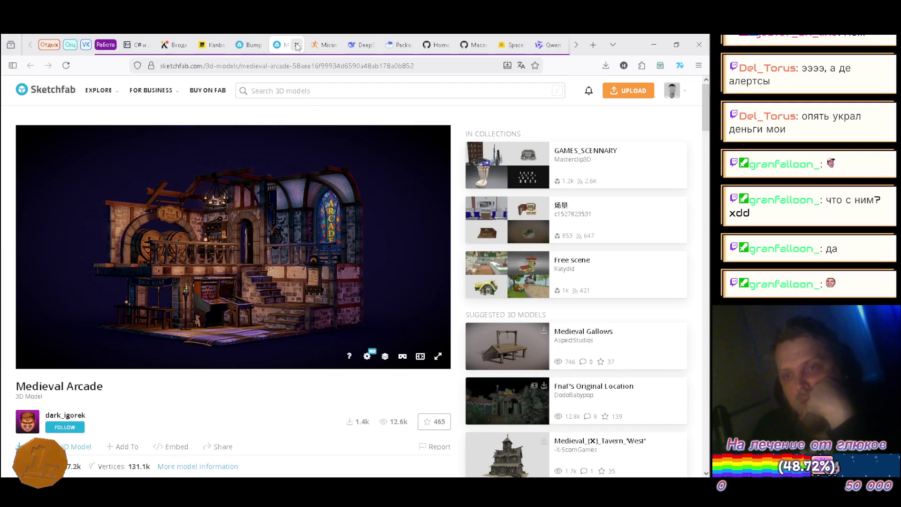
Step: Close the Medieval Arcade tab and scroll the pinball results to Duo Pinball and Waluigi Pinball
left_click(297, 45)
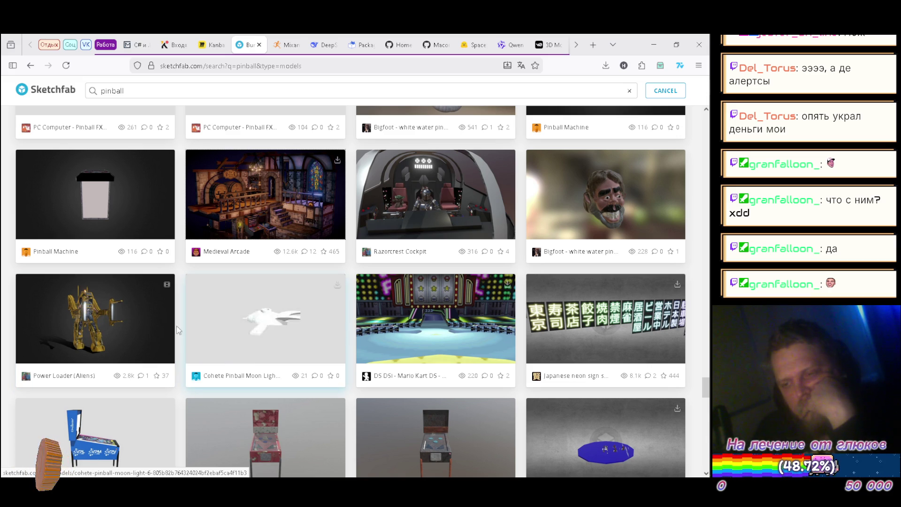
scroll(3, 293, "down", 4)
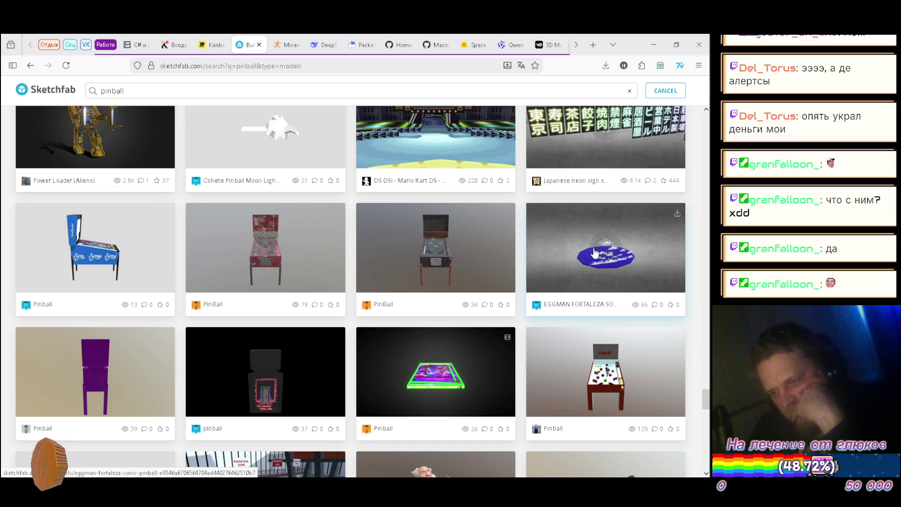
scroll(16, 186, "down", 5)
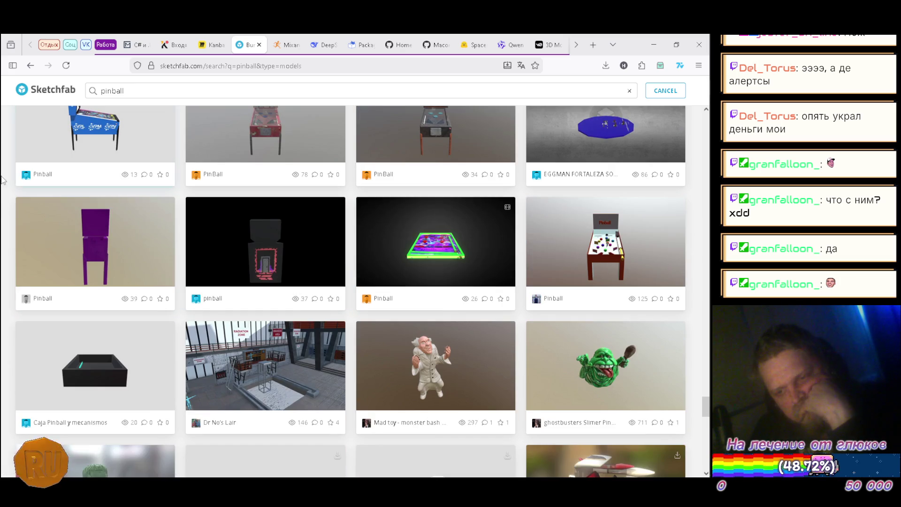
scroll(2, 180, "down", 3)
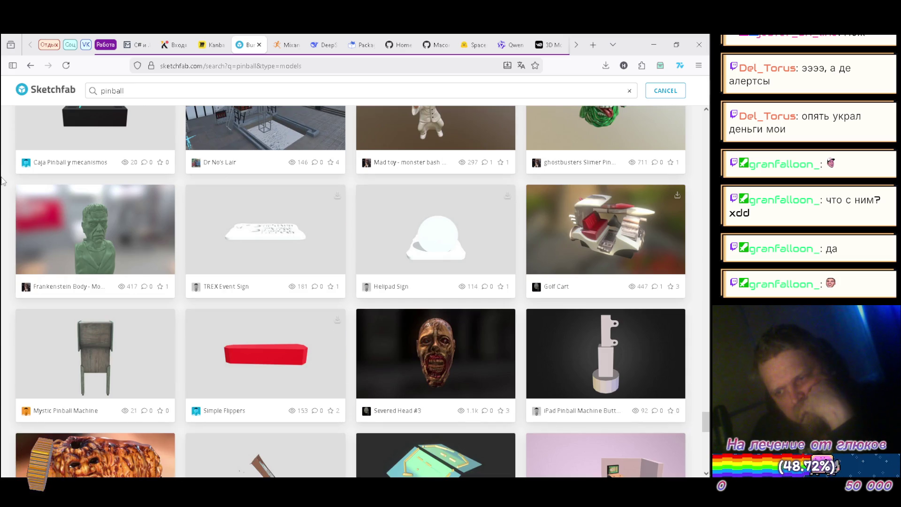
scroll(2, 177, "down", 2)
scroll(2, 177, "down", 1)
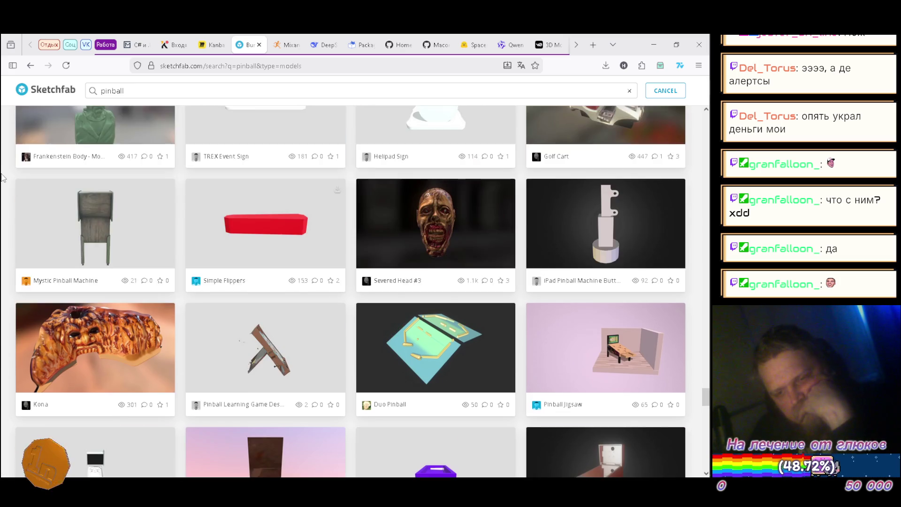
scroll(3, 177, "down", 2)
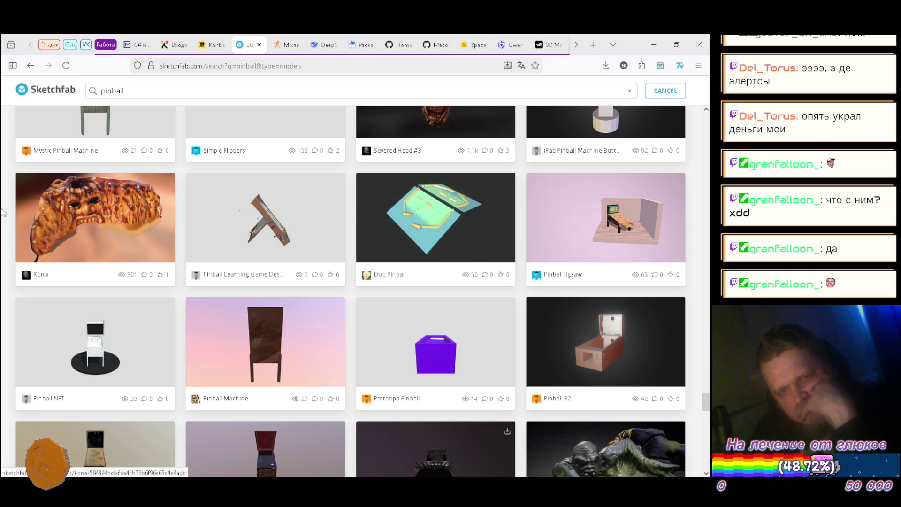
scroll(2, 229, "down", 2)
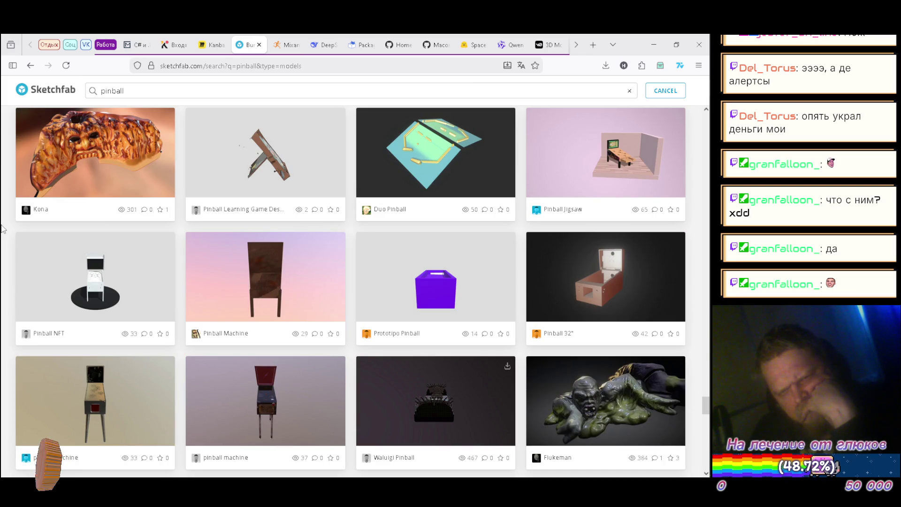
scroll(2, 229, "down", 2)
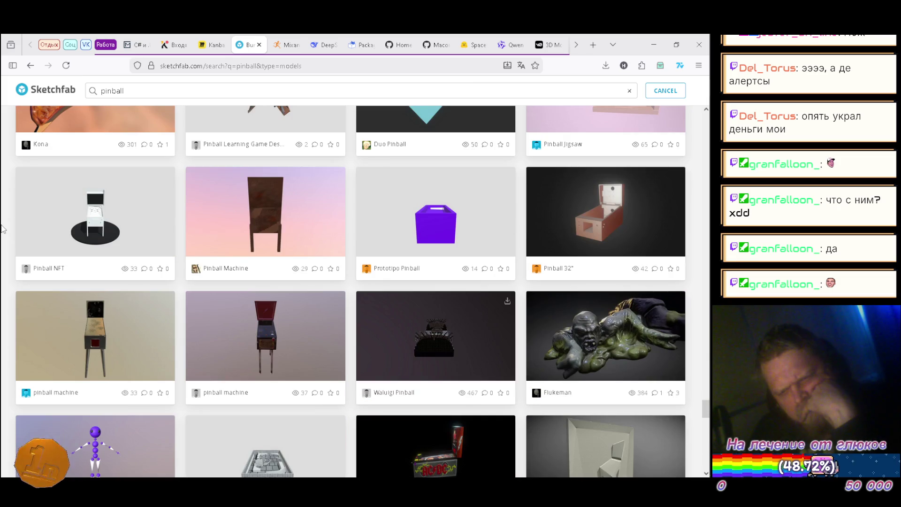
scroll(3, 226, "down", 4)
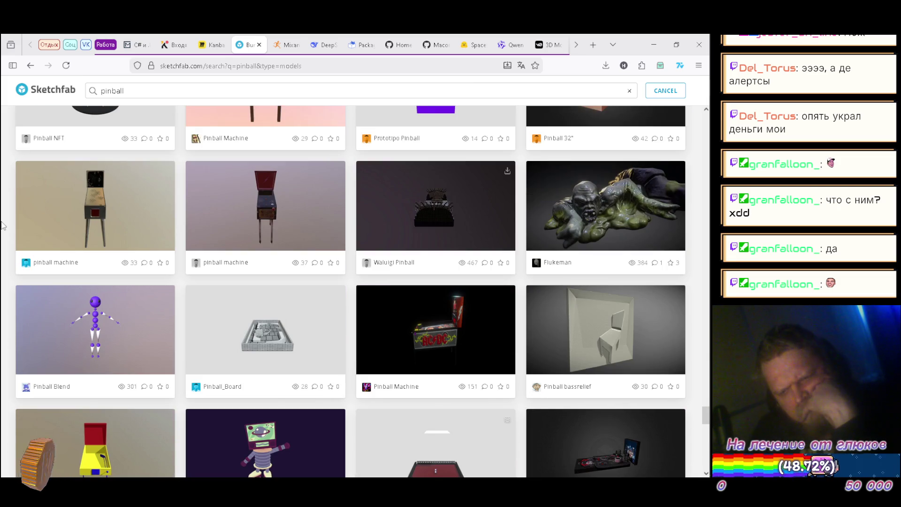
scroll(3, 226, "down", 2)
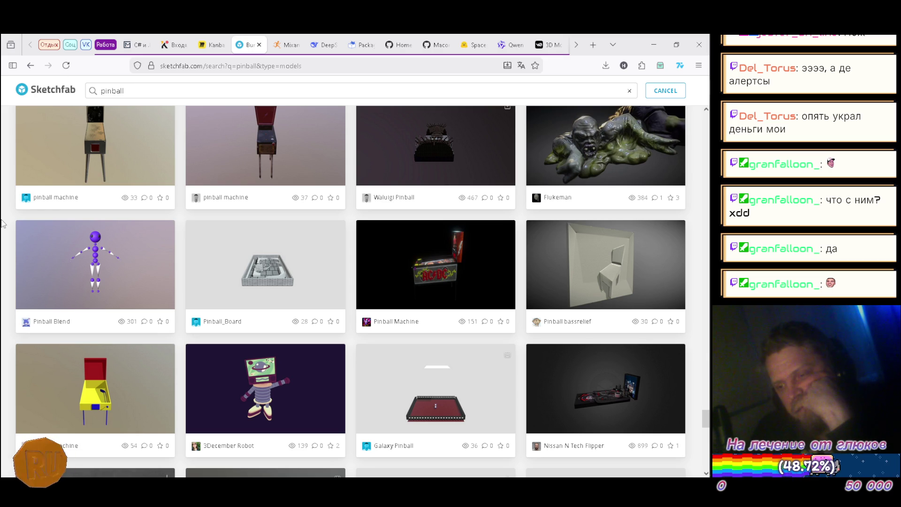
scroll(2, 223, "down", 3)
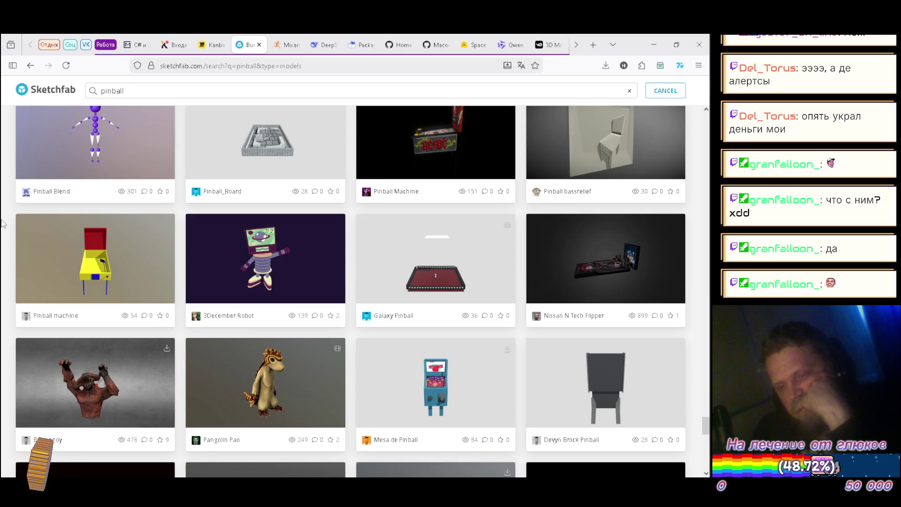
scroll(3, 223, "down", 7)
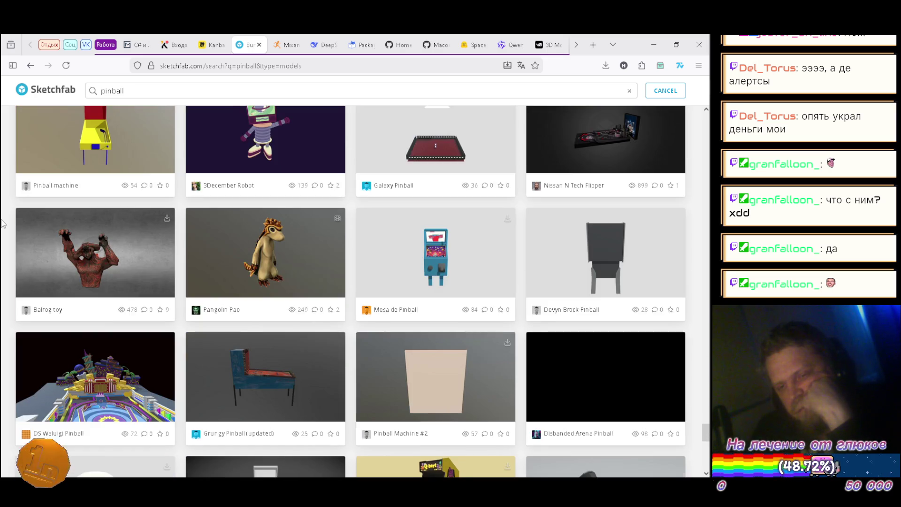
scroll(2, 223, "down", 2)
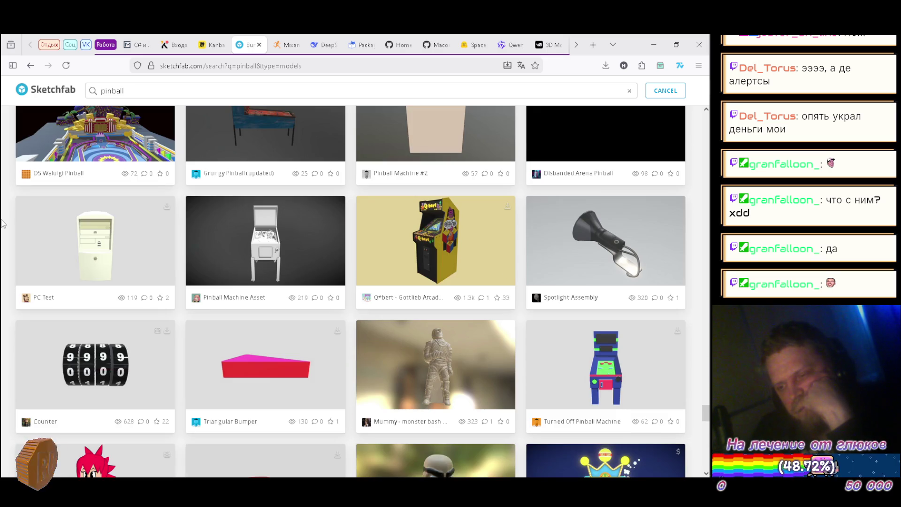
scroll(2, 223, "down", 2)
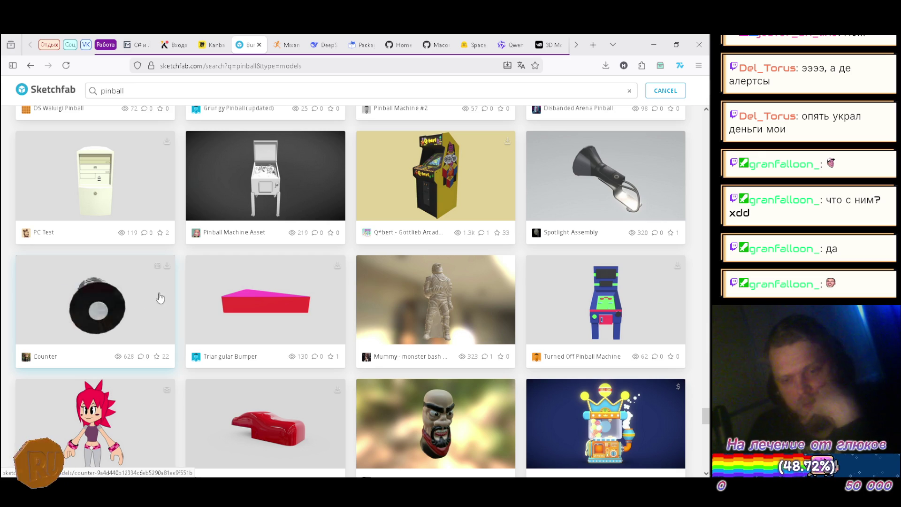
scroll(241, 293, "down", 3)
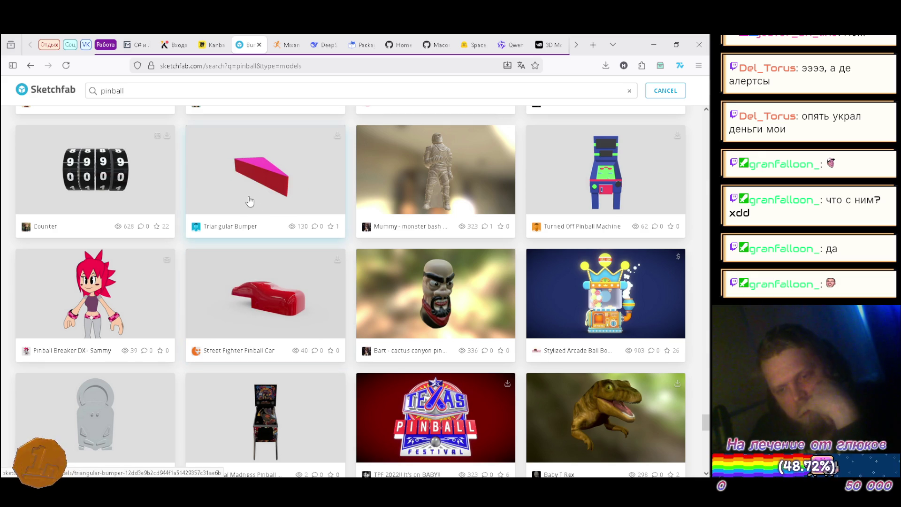
scroll(249, 207, "down", 3)
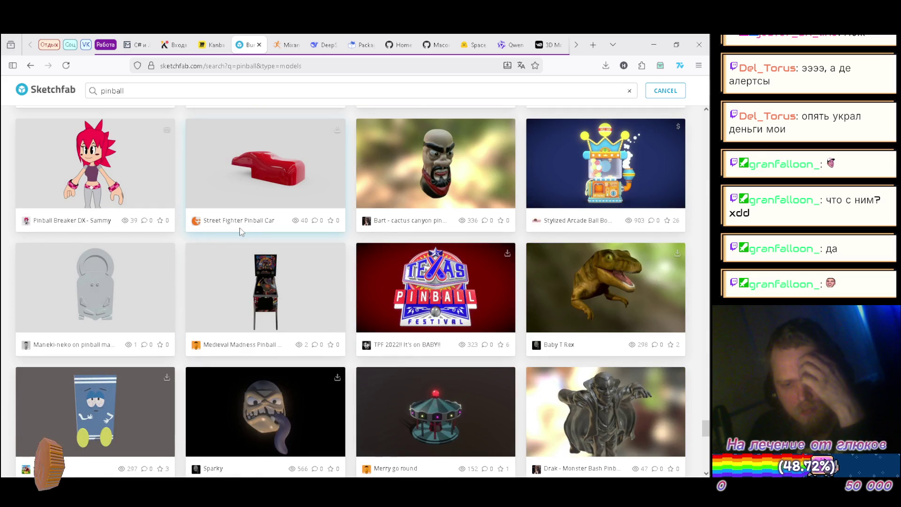
scroll(241, 233, "down", 4)
scroll(239, 235, "down", 4)
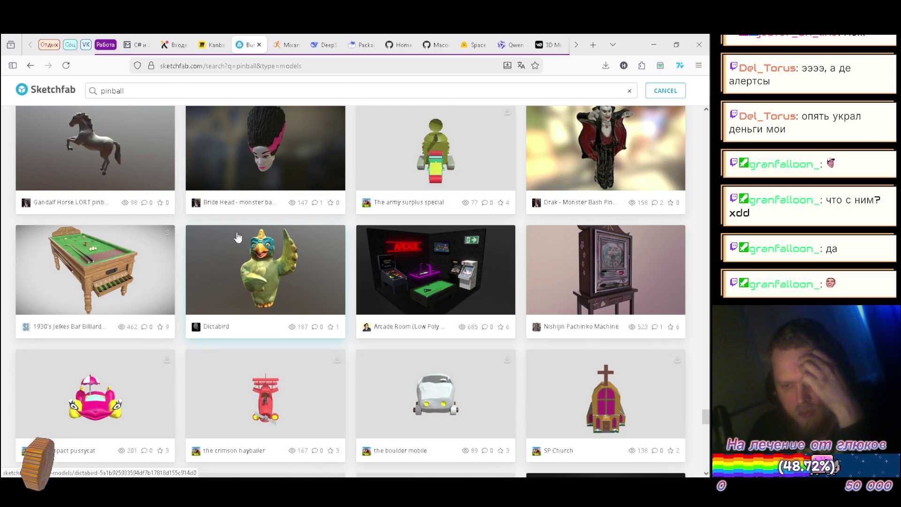
scroll(238, 236, "down", 3)
scroll(237, 237, "down", 10)
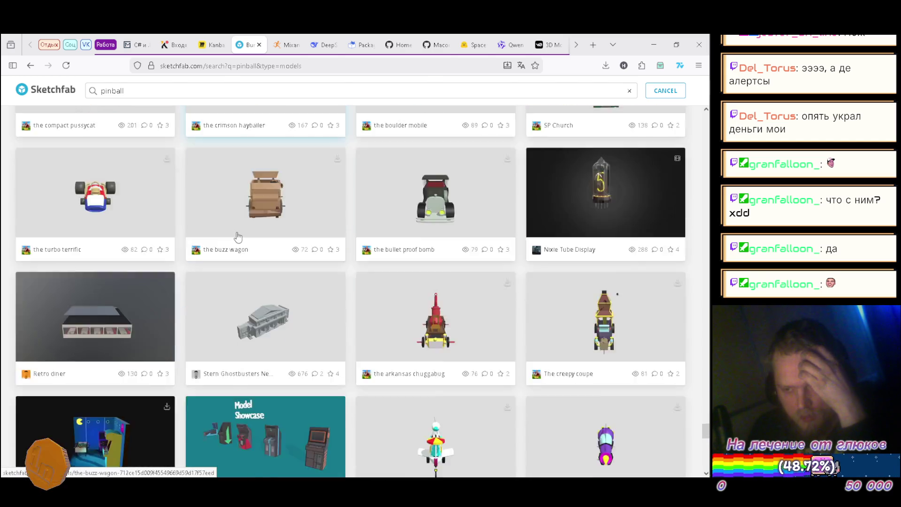
scroll(236, 239, "down", 3)
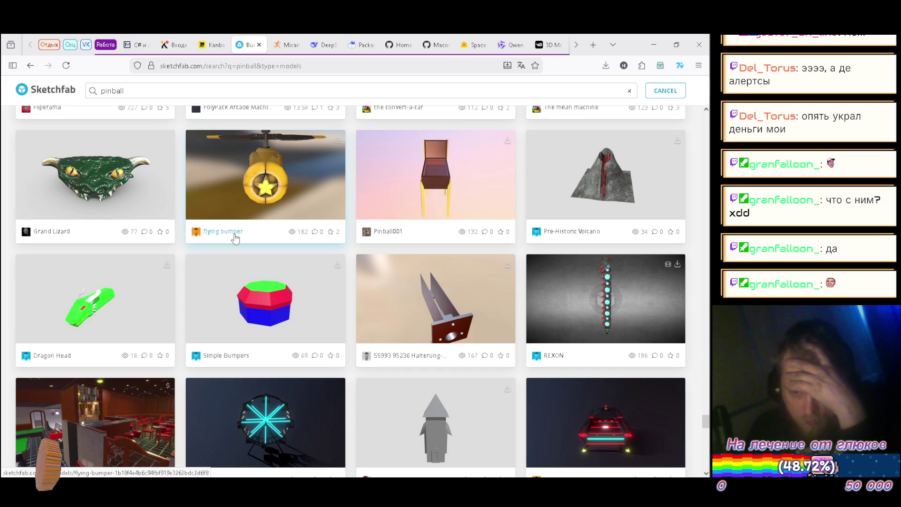
scroll(235, 238, "down", 2)
scroll(235, 238, "down", 2)
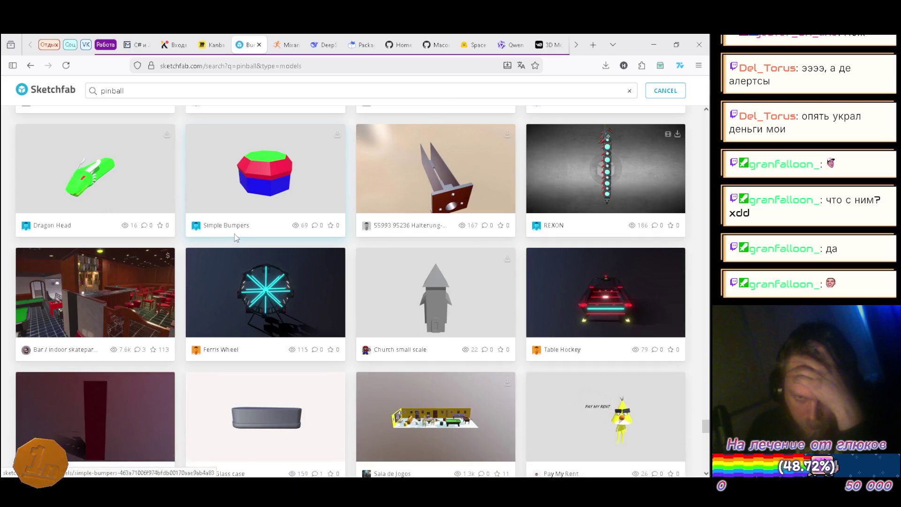
scroll(233, 241, "down", 4)
scroll(233, 241, "down", 4)
scroll(230, 243, "down", 2)
scroll(229, 245, "down", 3)
scroll(228, 246, "down", 2)
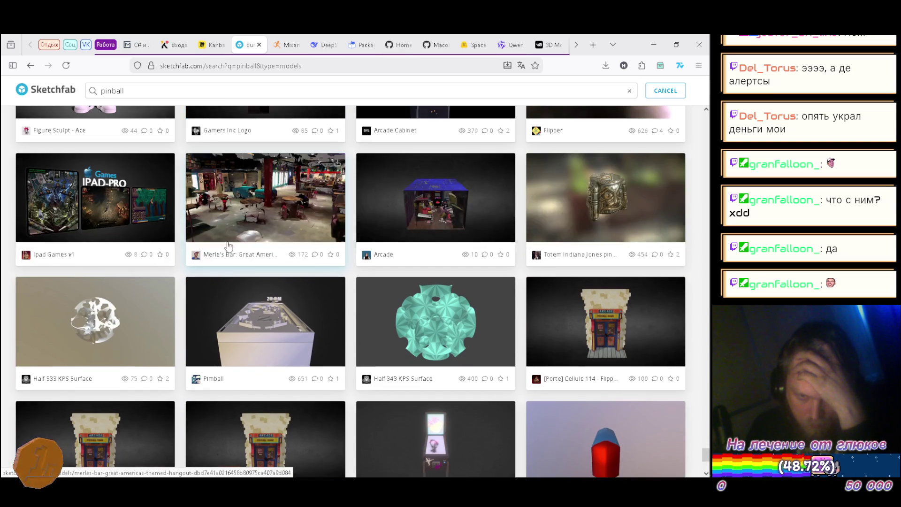
scroll(229, 245, "down", 3)
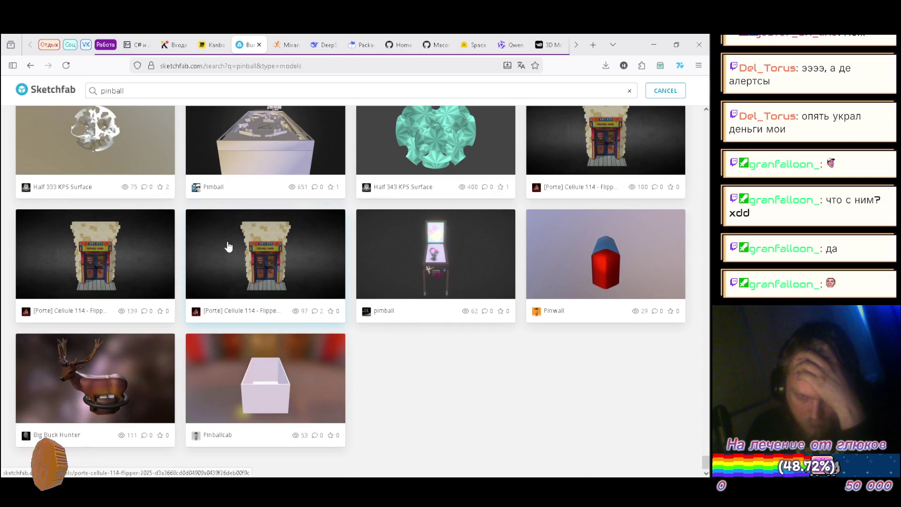
scroll(229, 245, "up", 3)
scroll(225, 247, "up", 4)
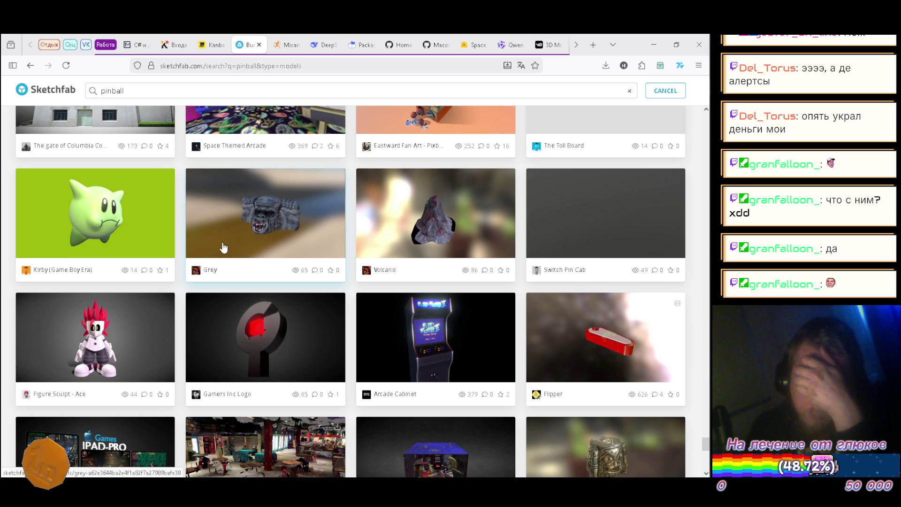
mouse_move(706, 254)
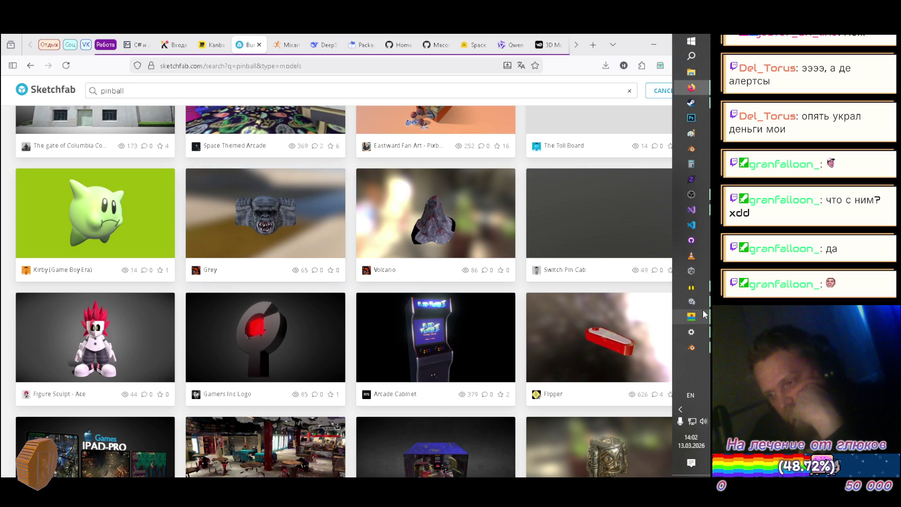
Step: Switch from Unity to the Blender window showing Primitives.blend
left_click(703, 311)
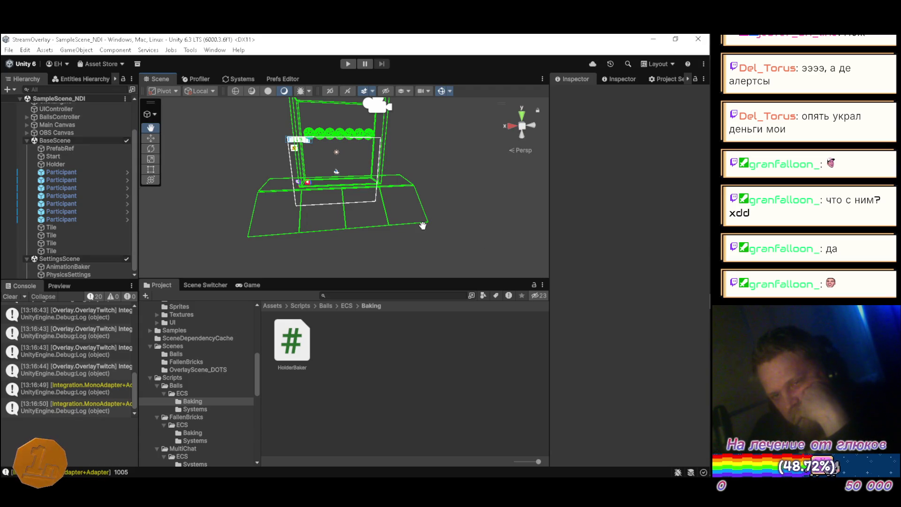
mouse_move(706, 249)
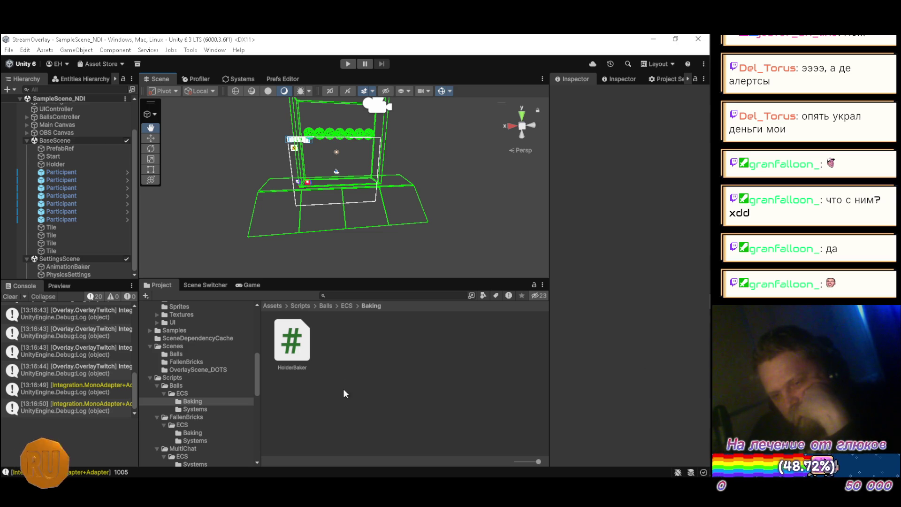
left_click(695, 348)
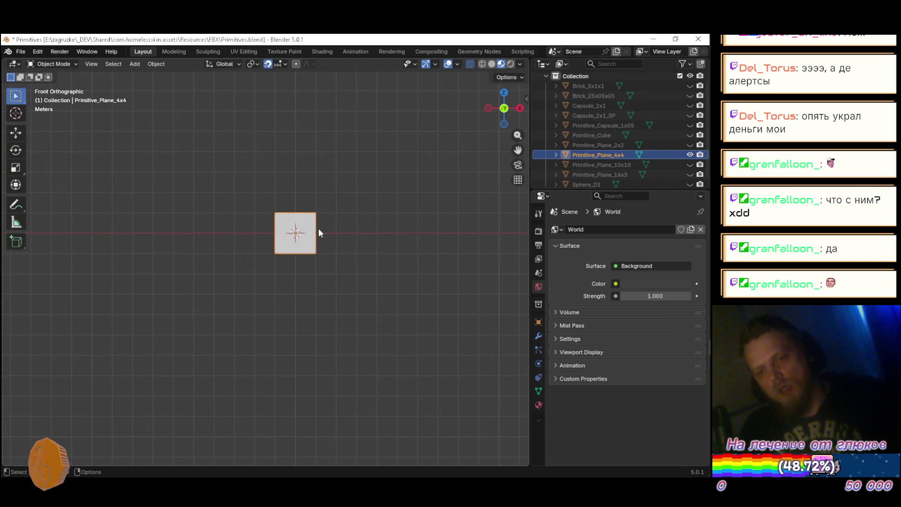
Step: Subdivide the plane into four quads in Edit Mode and move them to the upper-left quarter
key("Tab")
scroll(318, 228, "up", 5)
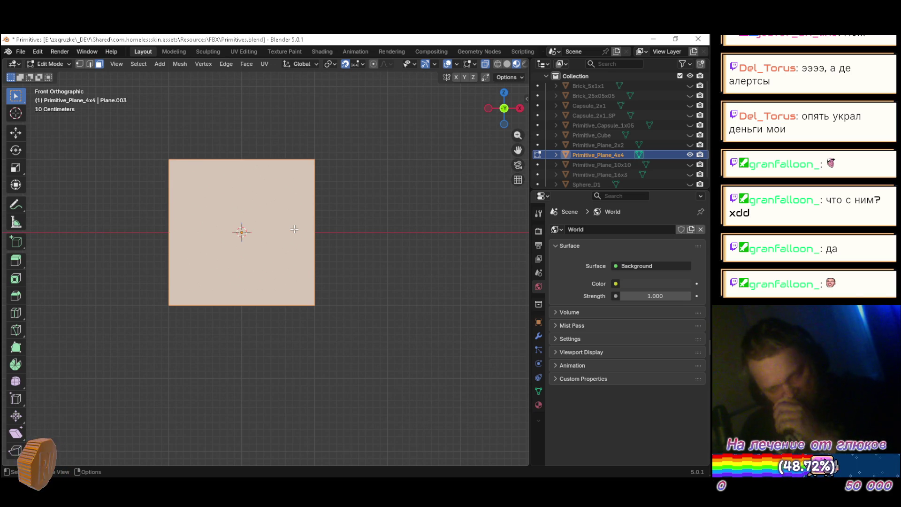
key("ctrl+e")
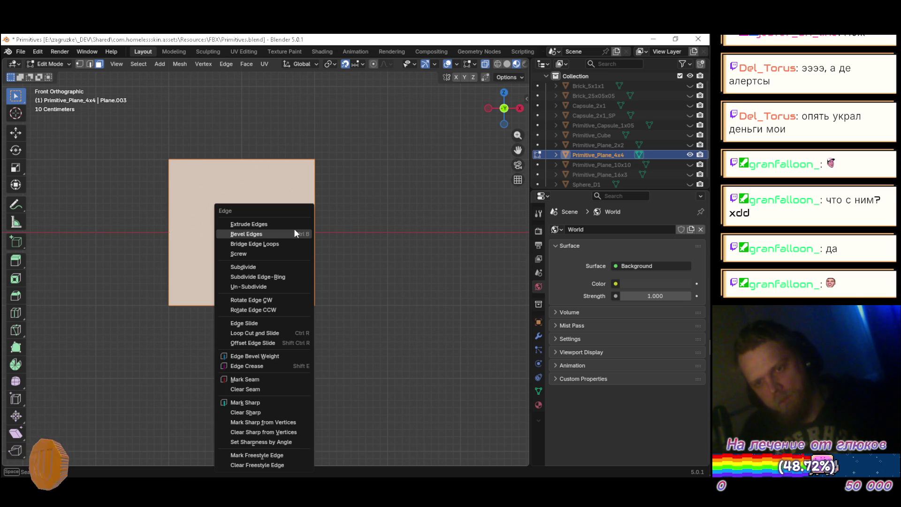
left_click(275, 266)
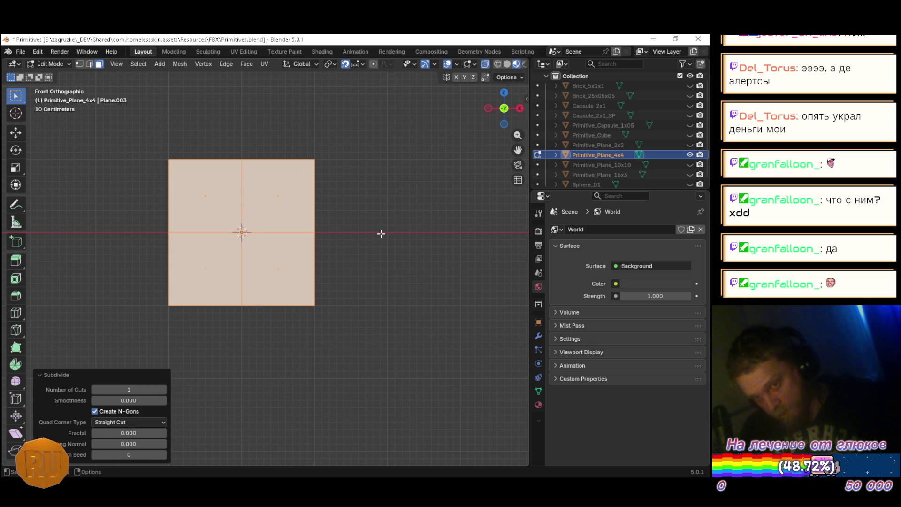
scroll(380, 234, "down", 3)
key("g")
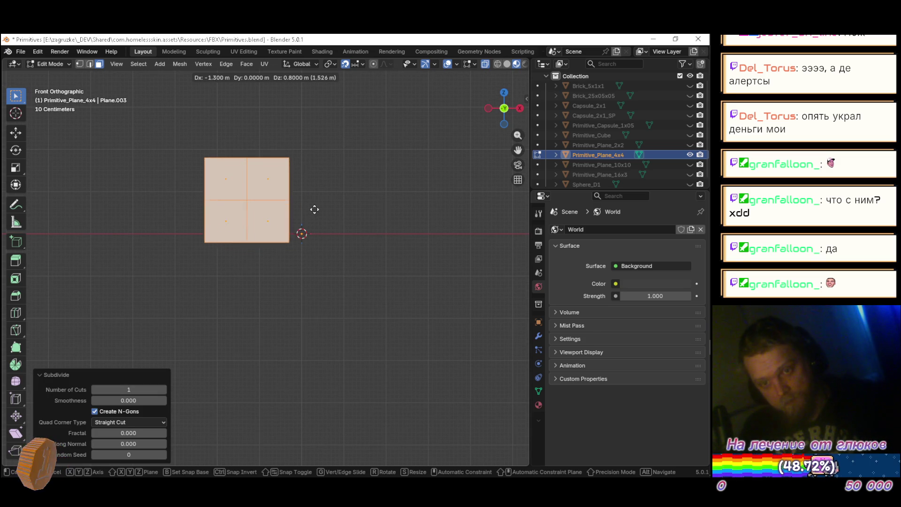
left_click(326, 201)
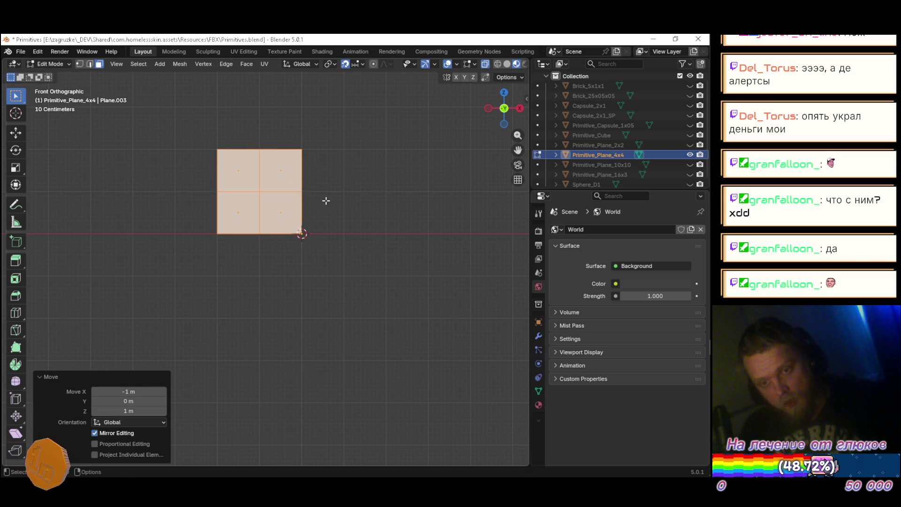
Step: Duplicate the quads three times to fill the right, lower-right and lower-left quarters
key("shift+d")
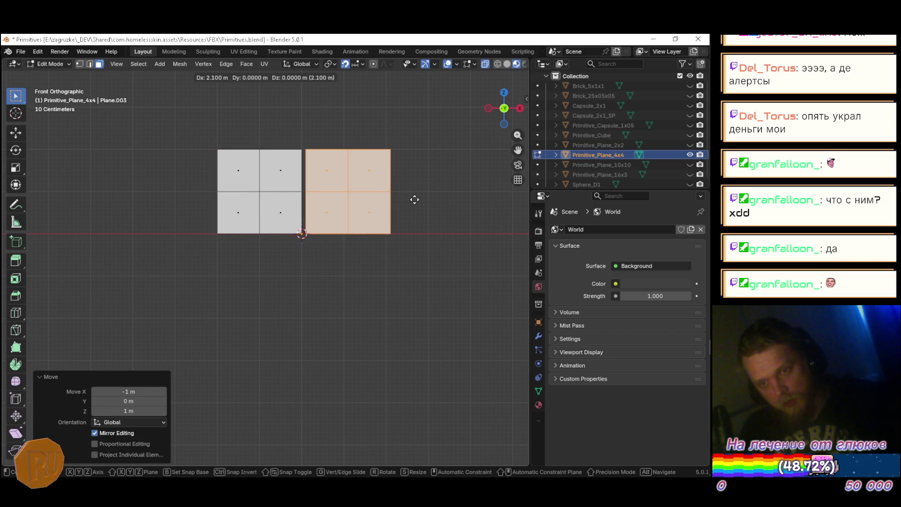
left_click(410, 198)
key("shift+d")
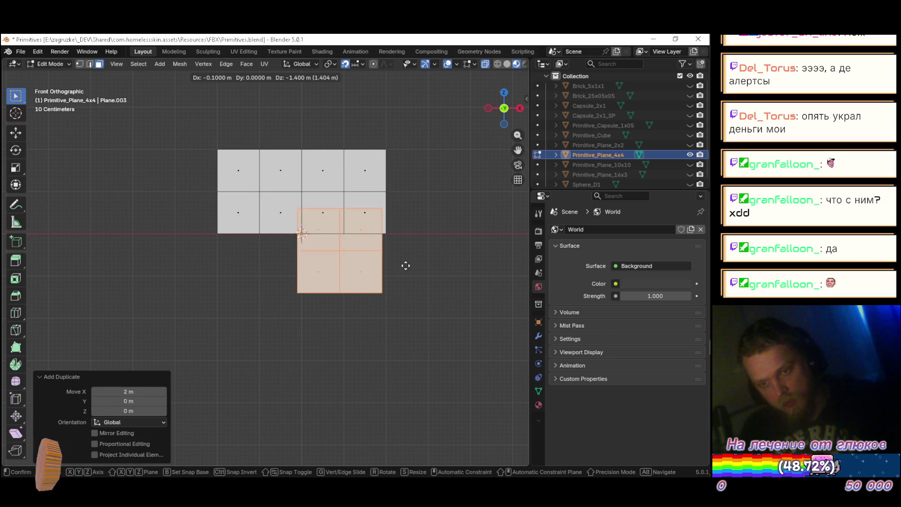
left_click(410, 284)
key("shift+d")
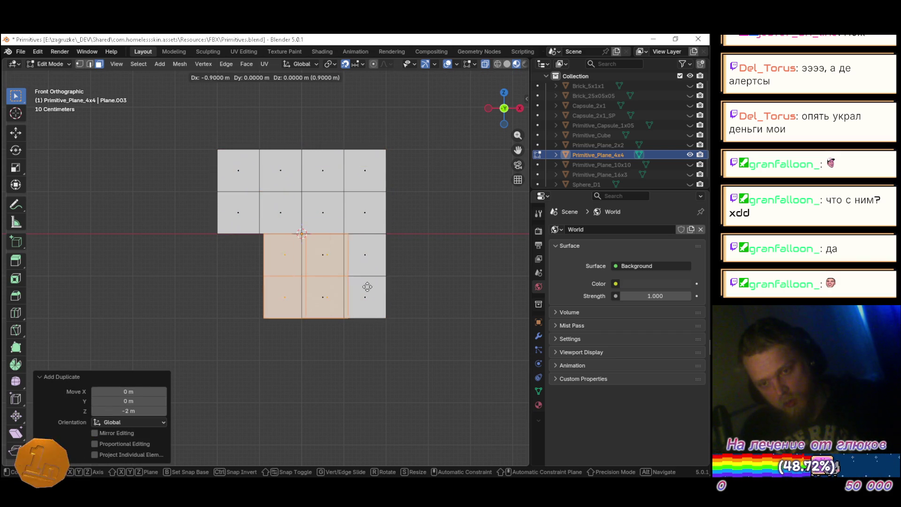
left_click(327, 288)
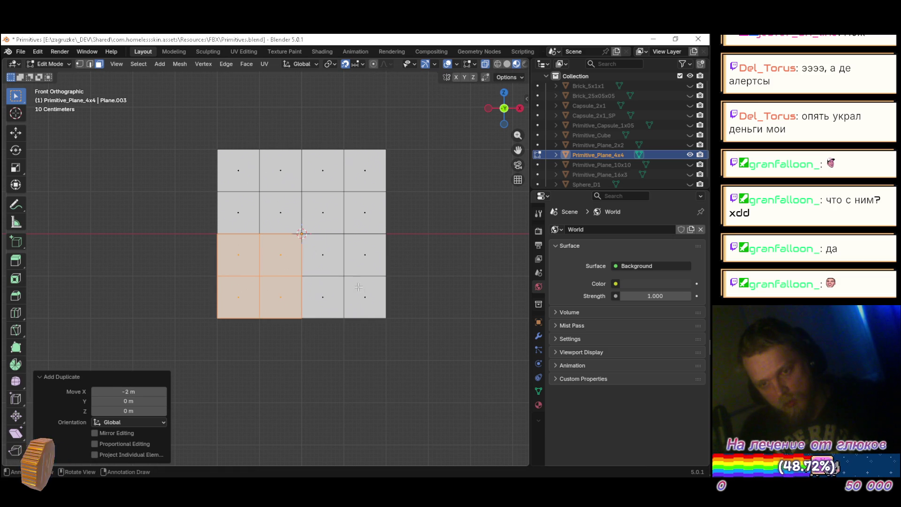
Step: Merge all overlapping vertices by distance, leave Edit Mode and save Primitives.blend
key("a")
key("m")
left_click(436, 289)
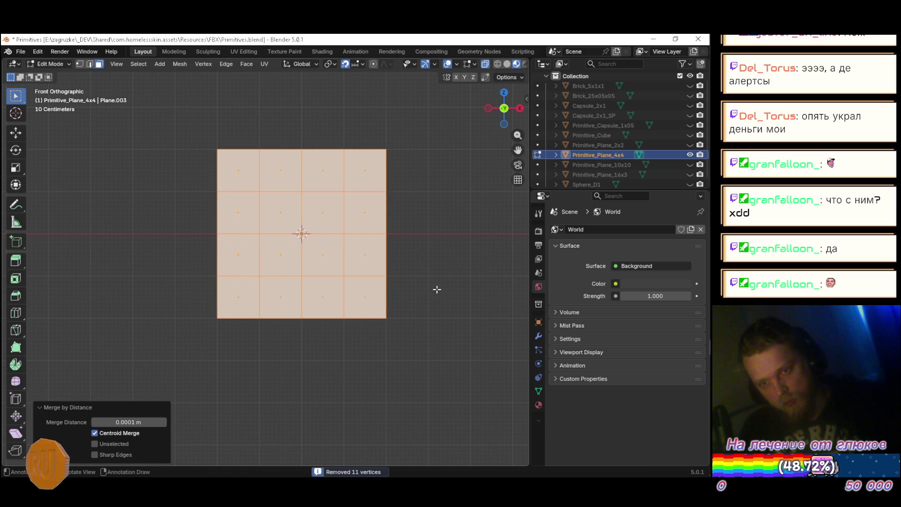
key("Tab")
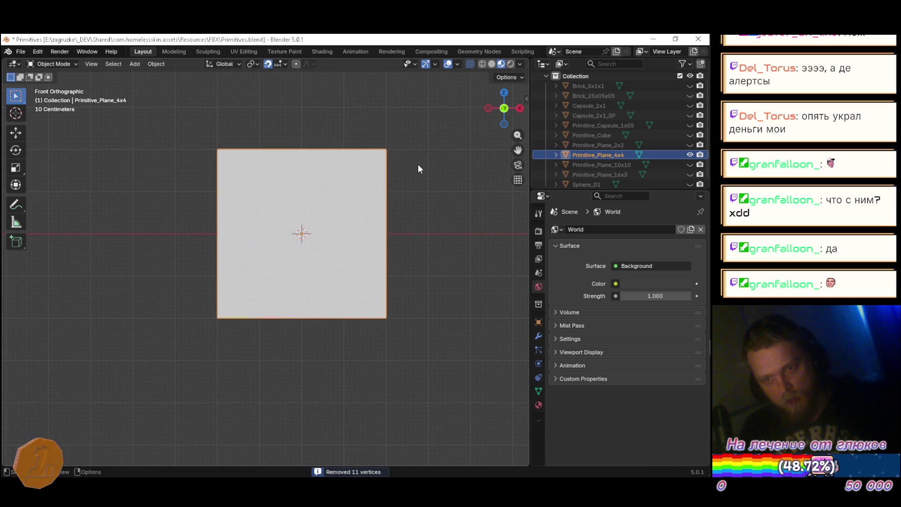
key("ctrl+s")
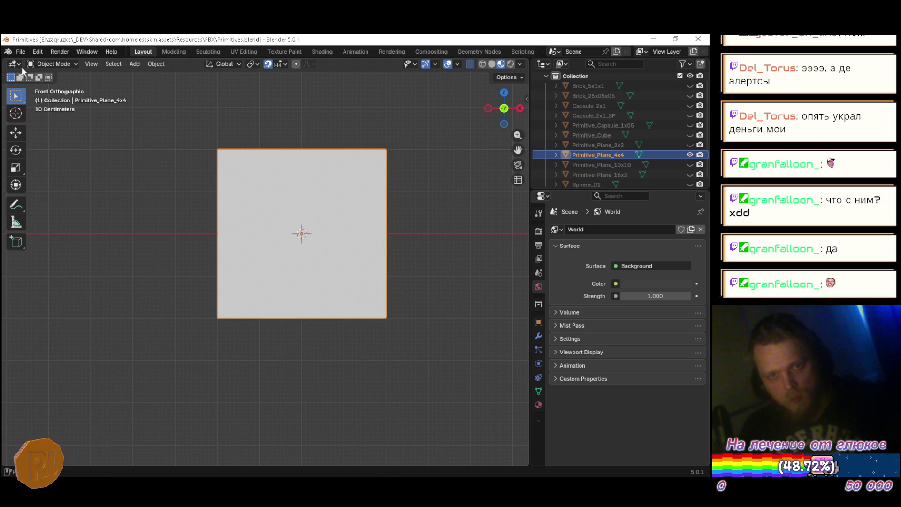
Step: Start a new General Blender file and delete its default cube to leave the scene empty
left_click(20, 52)
mouse_move(38, 63)
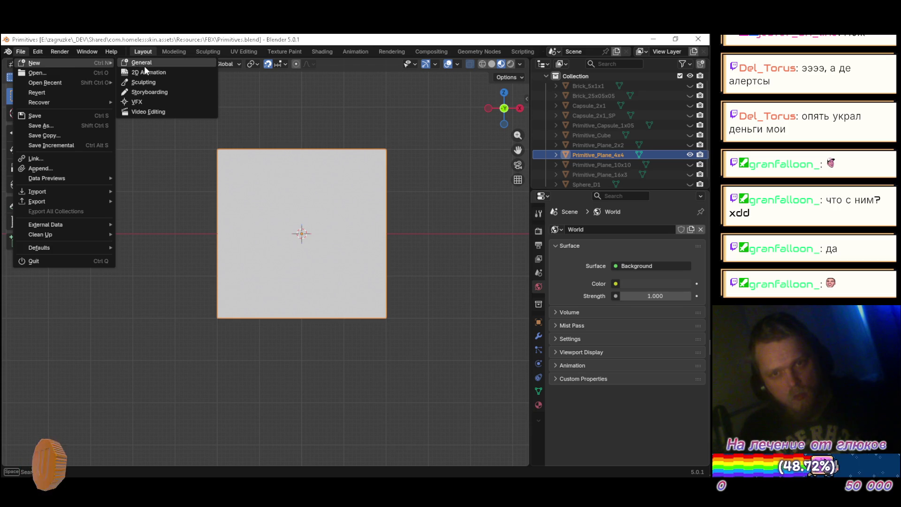
left_click(142, 66)
left_click(302, 190)
key("Delete")
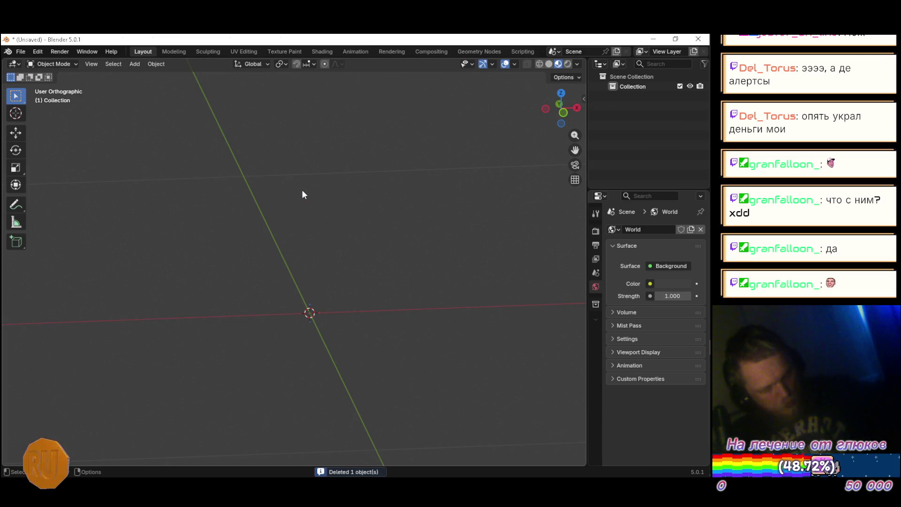
key("F8")
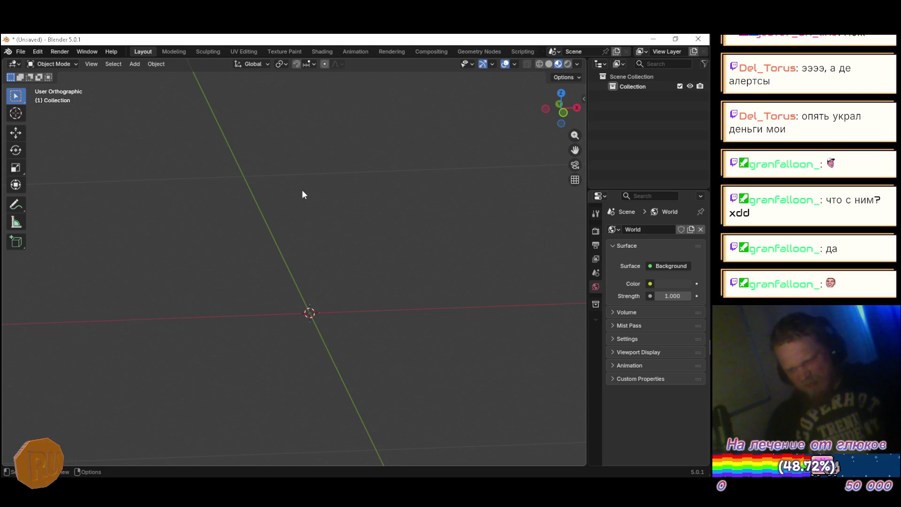
mouse_move(710, 271)
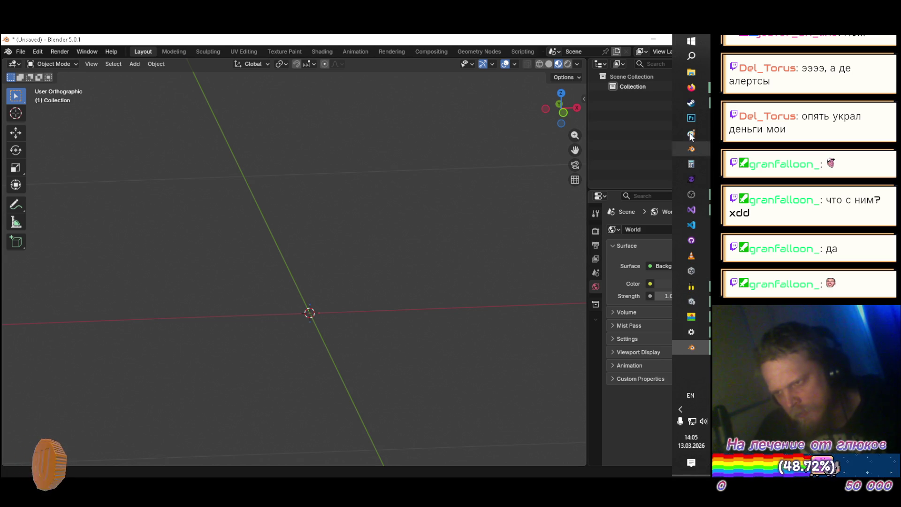
Step: Scroll the Sketchfab pinball results back up to the Tron Legacy card and bring up its link menu
mouse_move(691, 87)
left_click(489, 95)
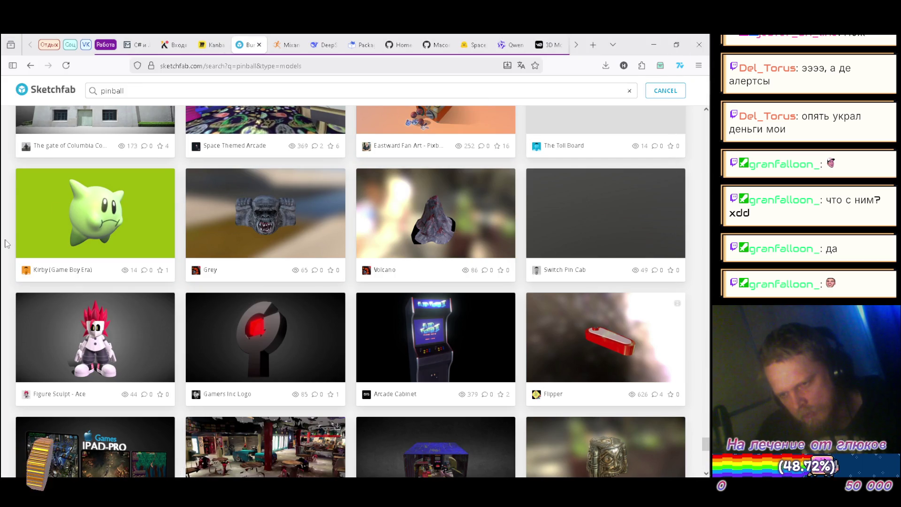
scroll(5, 245, "down", 5)
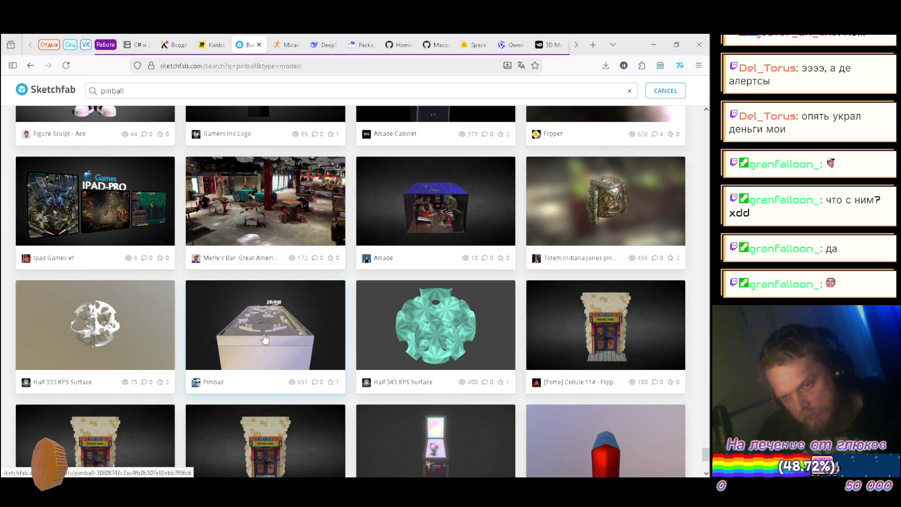
scroll(9, 287, "down", 4)
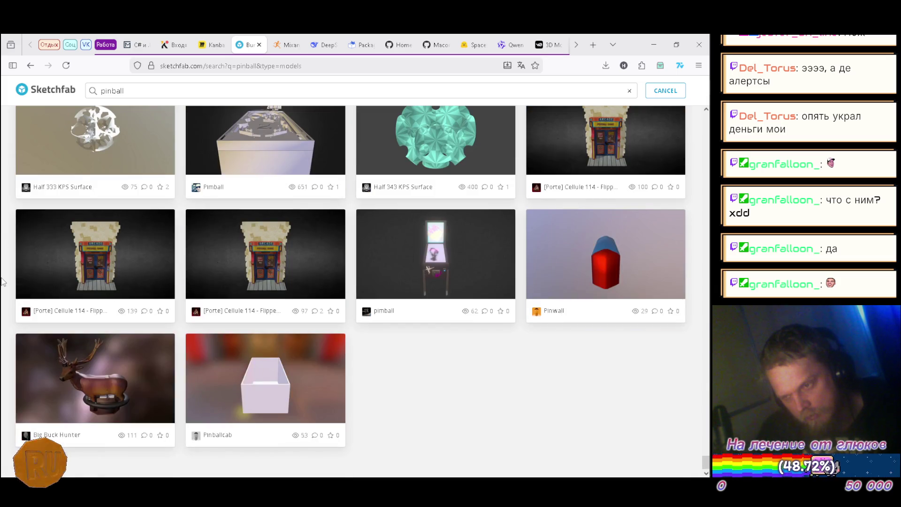
scroll(3, 281, "up", 10)
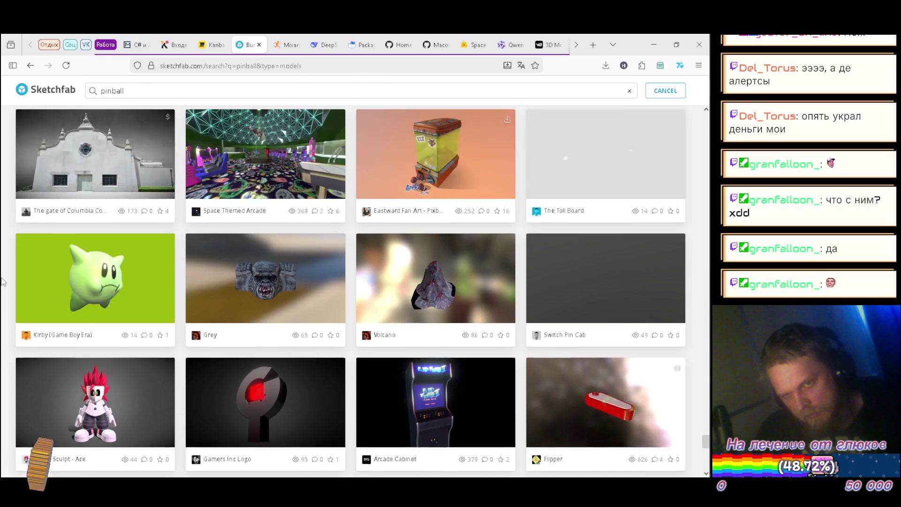
scroll(2, 282, "up", 3)
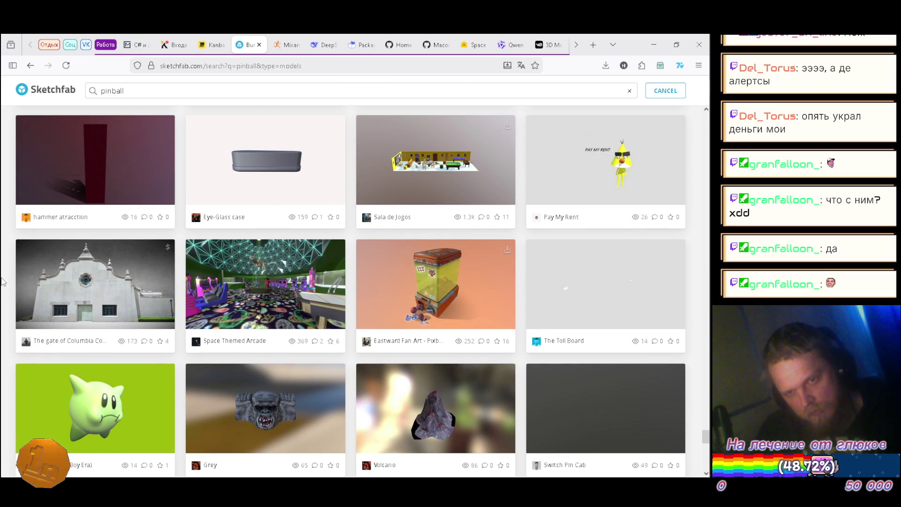
scroll(2, 282, "up", 3)
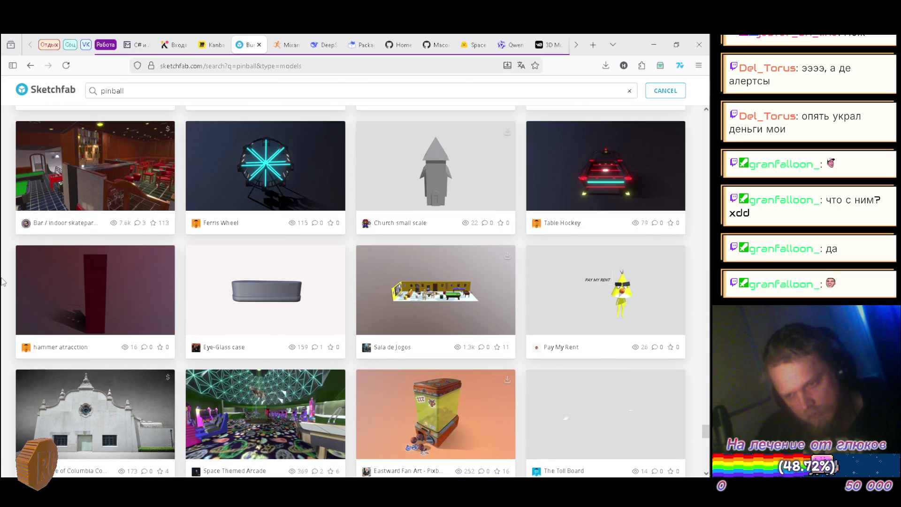
scroll(2, 282, "up", 5)
scroll(2, 282, "up", 3)
scroll(2, 282, "up", 5)
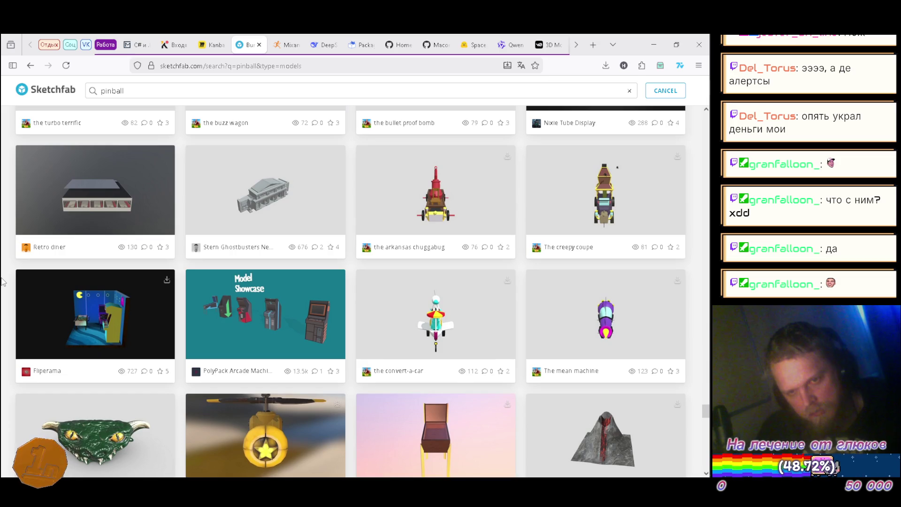
scroll(2, 282, "up", 3)
scroll(2, 282, "up", 10)
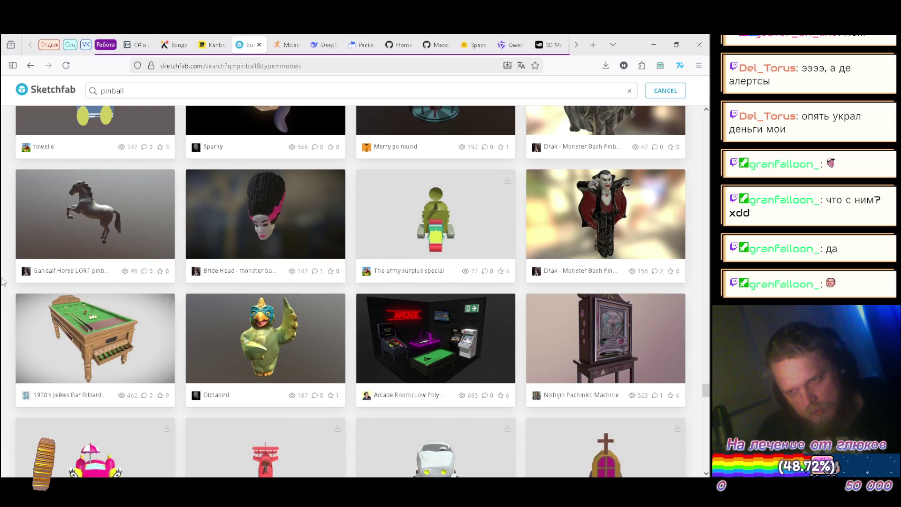
scroll(2, 282, "up", 13)
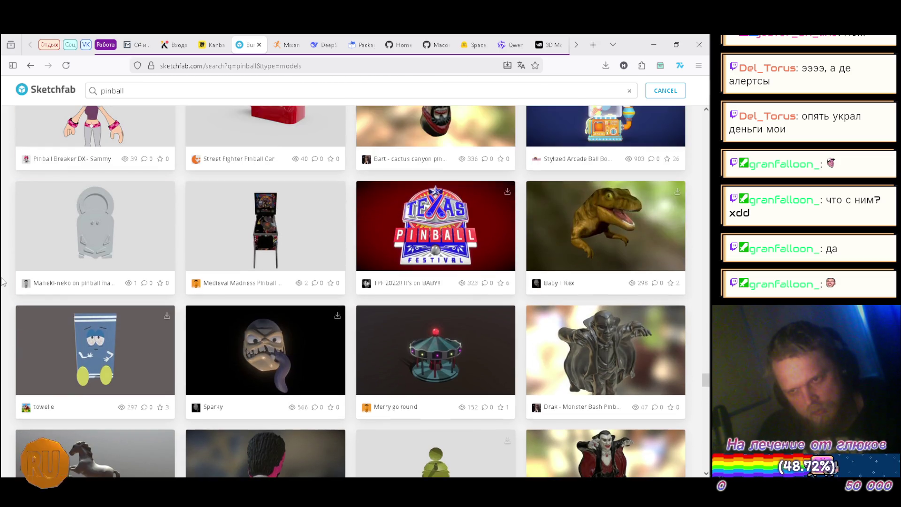
scroll(3, 281, "up", 6)
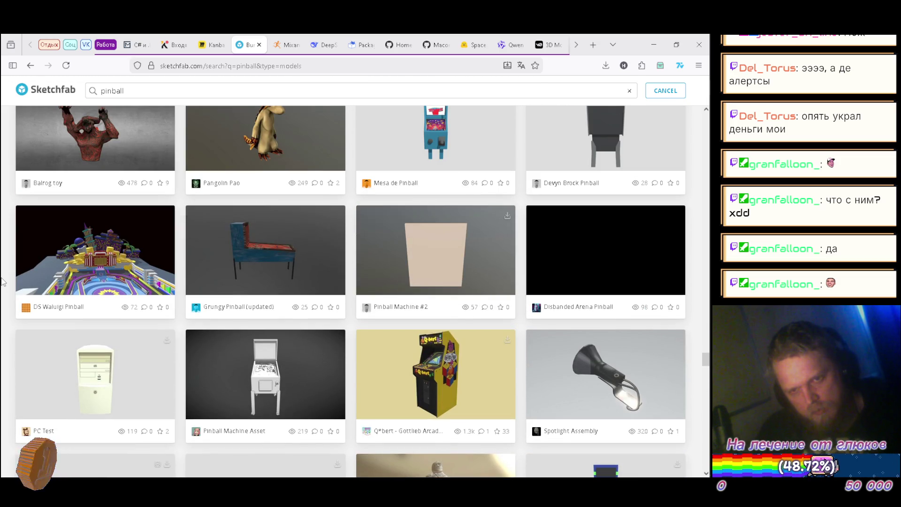
scroll(3, 281, "up", 2)
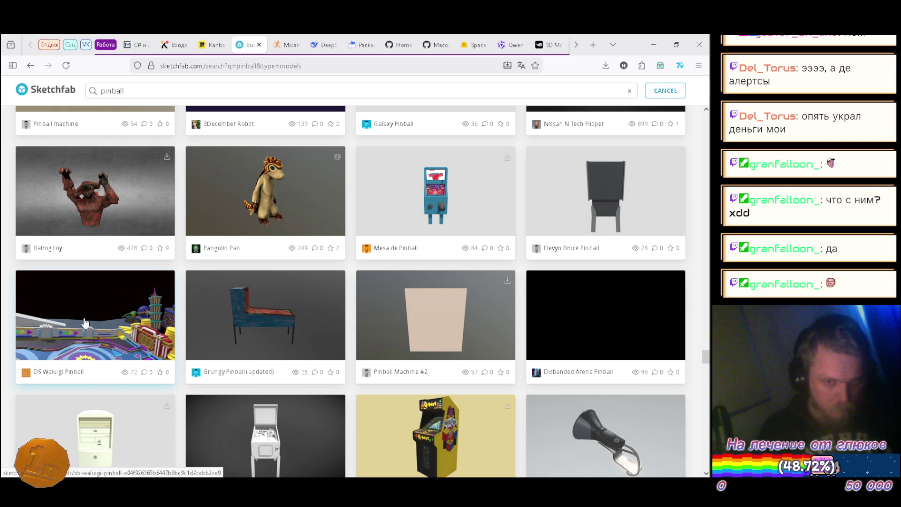
scroll(5, 300, "up", 5)
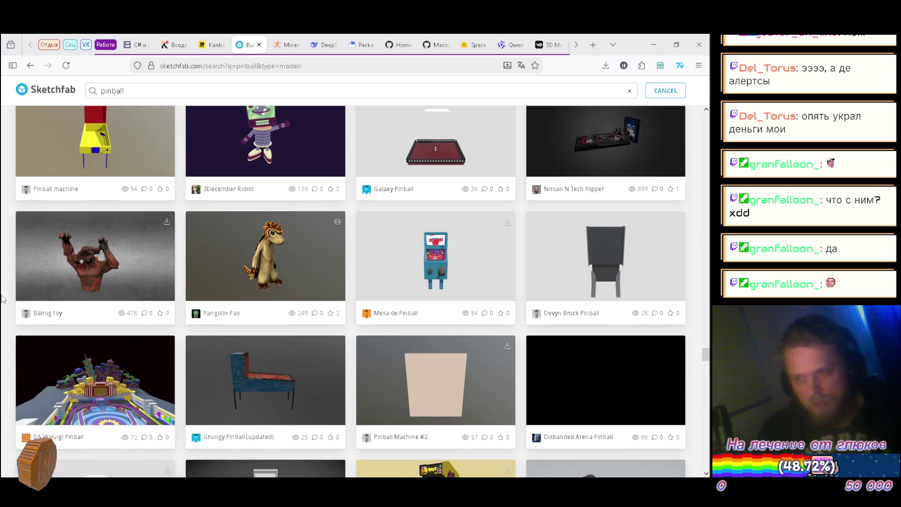
scroll(4, 301, "up", 4)
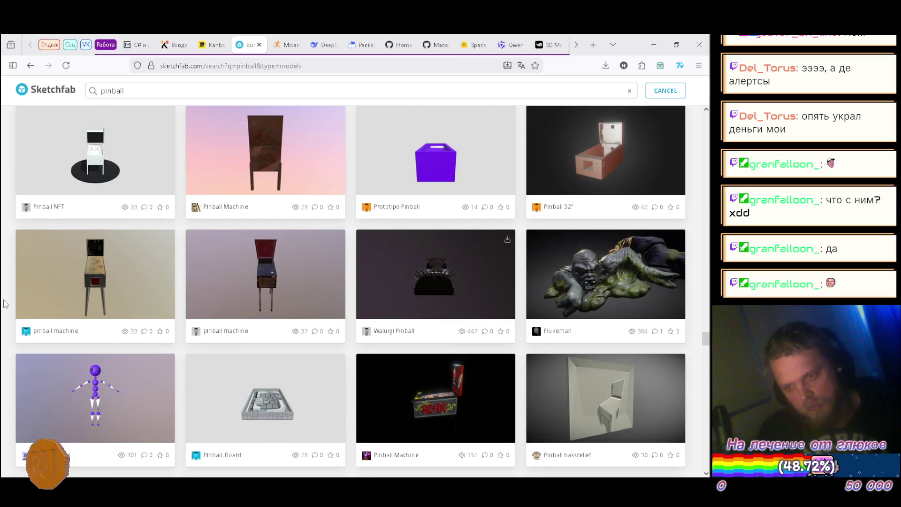
scroll(4, 300, "up", 15)
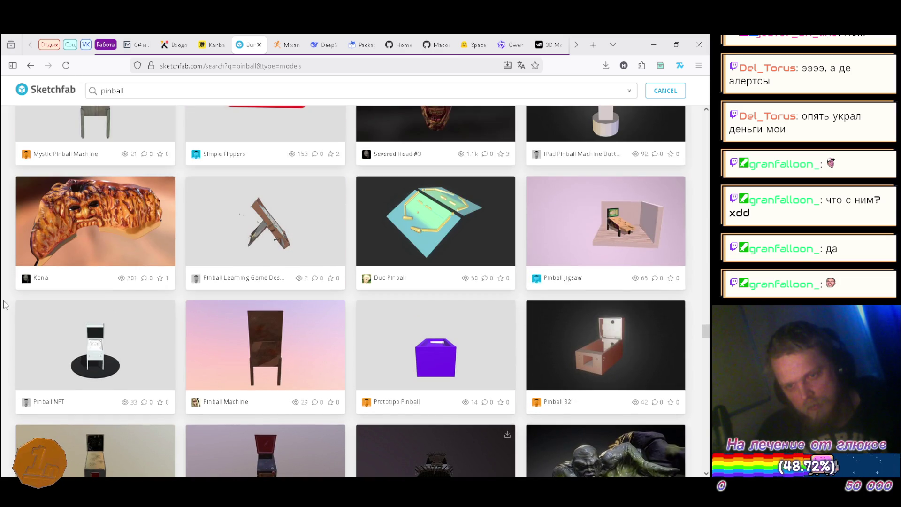
scroll(2, 274, "up", 5)
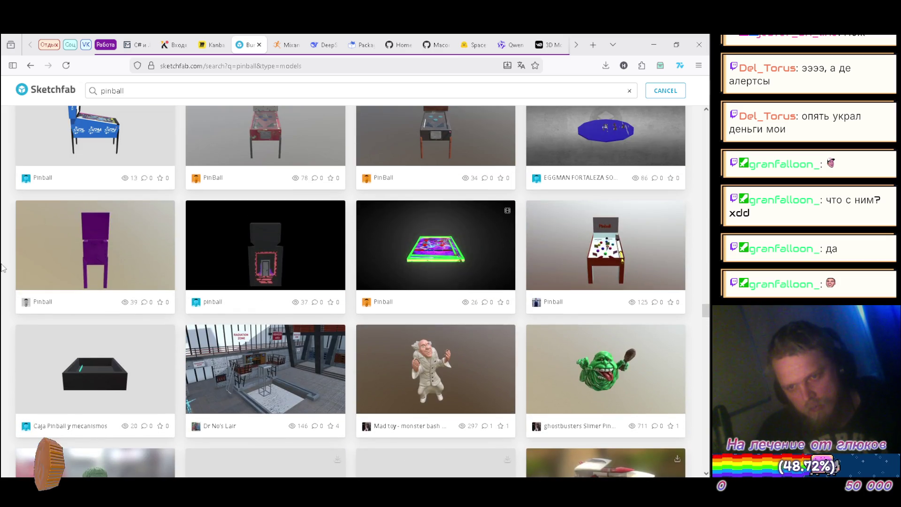
scroll(2, 270, "up", 1)
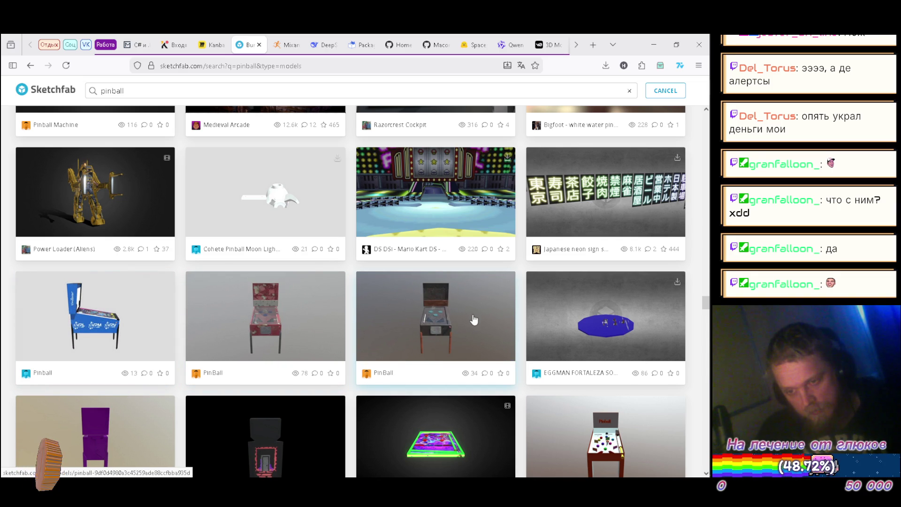
scroll(2, 309, "up", 3)
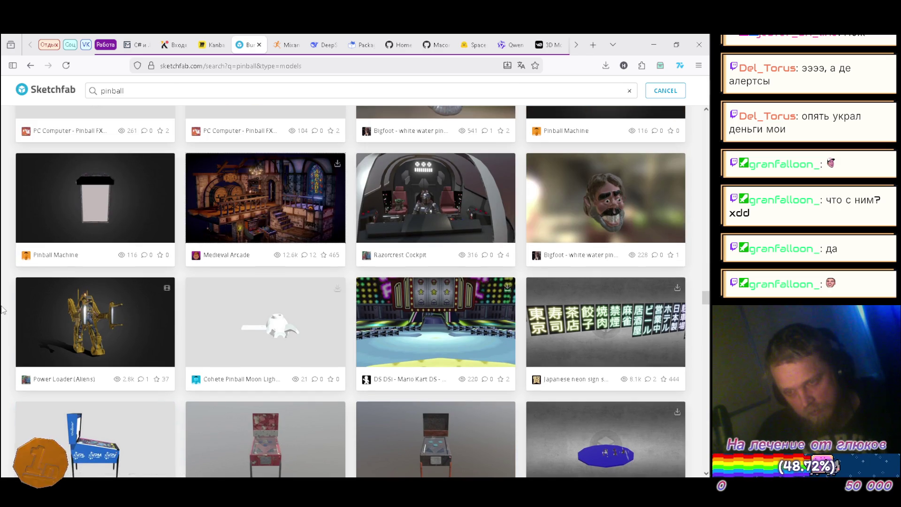
scroll(2, 309, "up", 5)
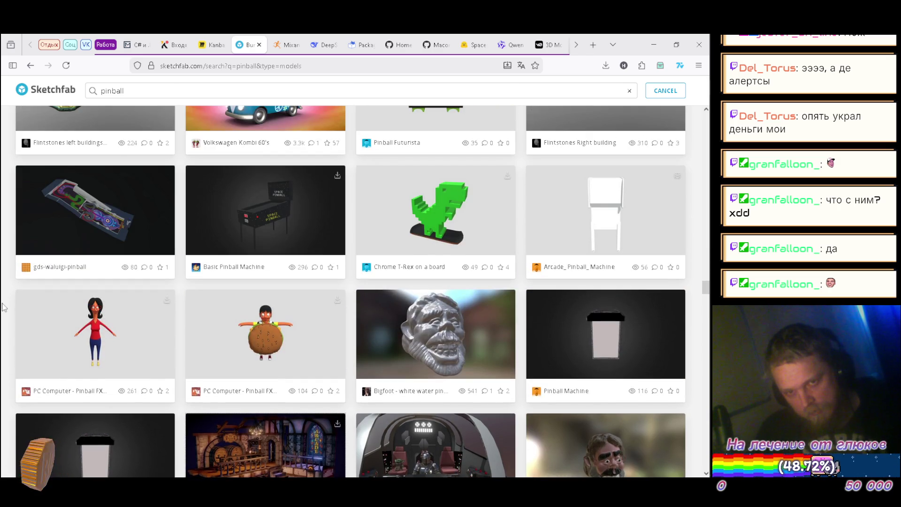
scroll(2, 307, "up", 1)
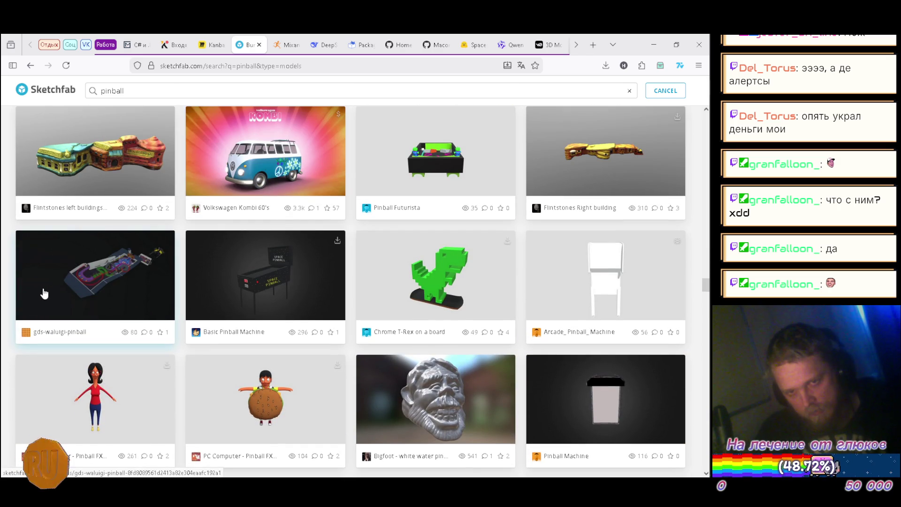
scroll(3, 290, "up", 4)
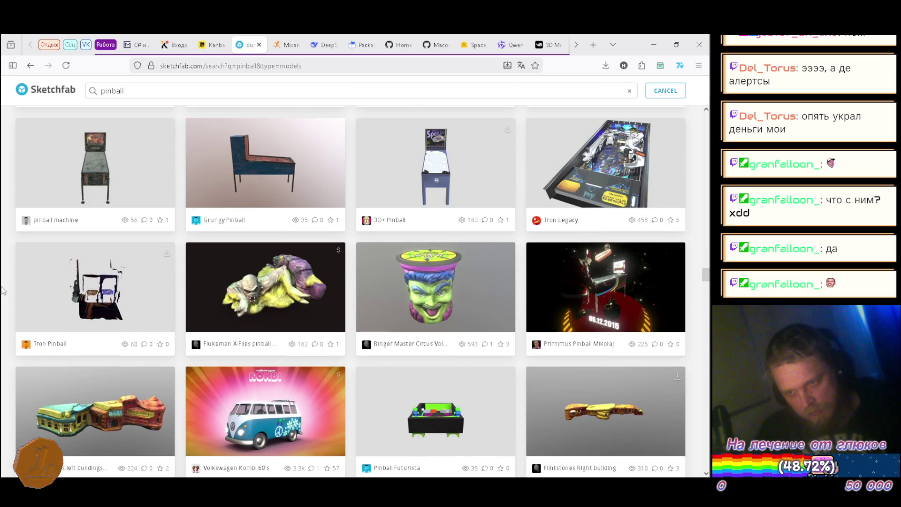
scroll(3, 290, "up", 2)
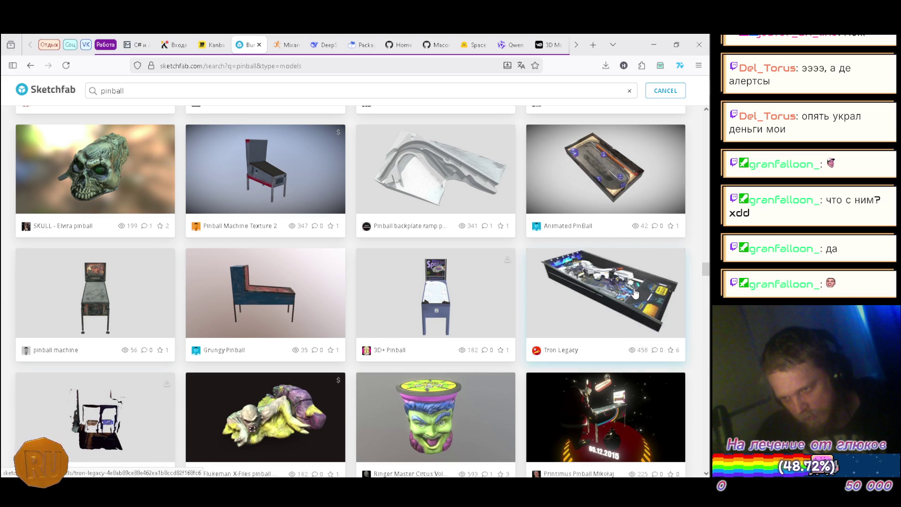
right_click(602, 287)
Step: Open the Tron Legacy model in a new tab and orbit it to show the left rail
left_click(528, 45)
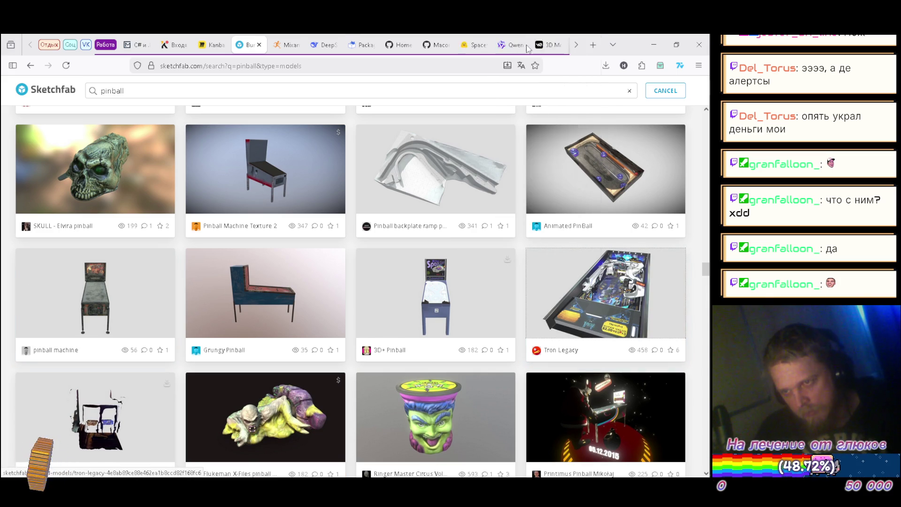
left_click(281, 48)
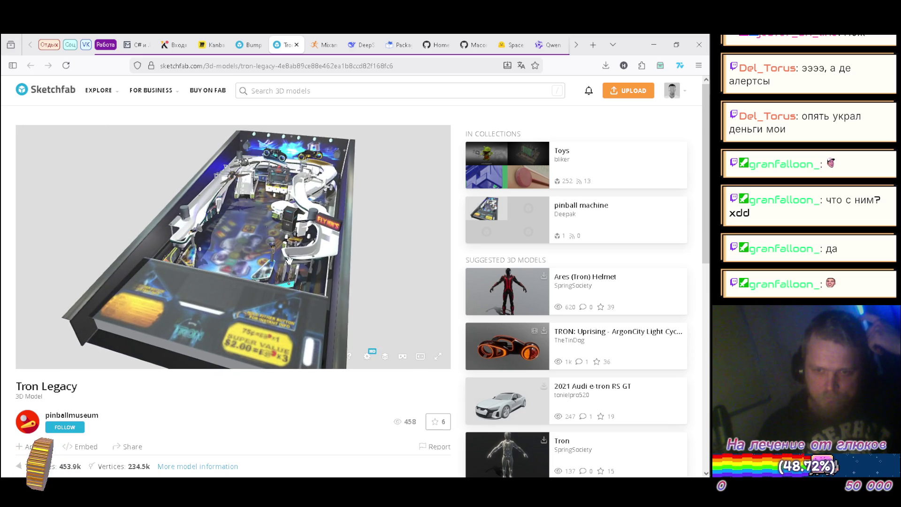
scroll(282, 197, "up", 5)
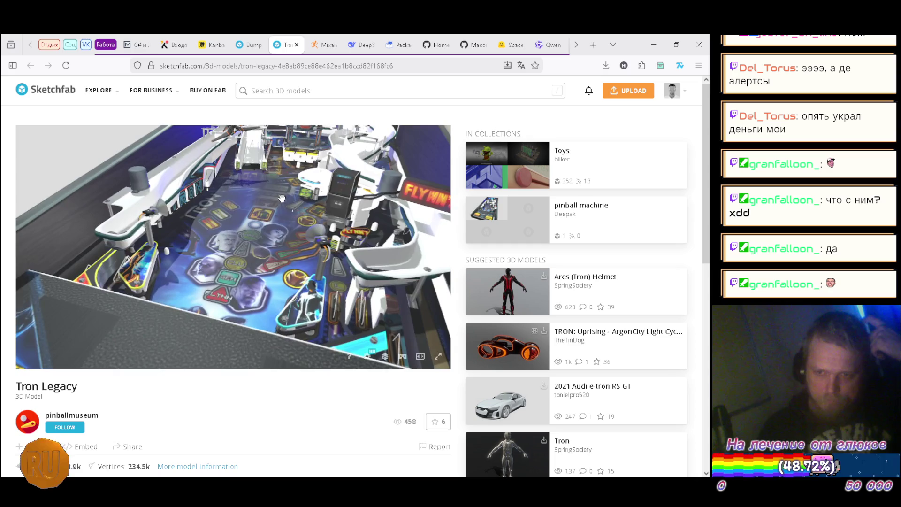
mouse_move(282, 198)
left_mouse_down()
mouse_move(221, 241)
mouse_move(154, 241)
mouse_move(228, 237)
mouse_move(232, 348)
left_mouse_up()
Step: Show the pinball table as a wireframe in the Model Inspector and view it side-on
left_click(386, 358)
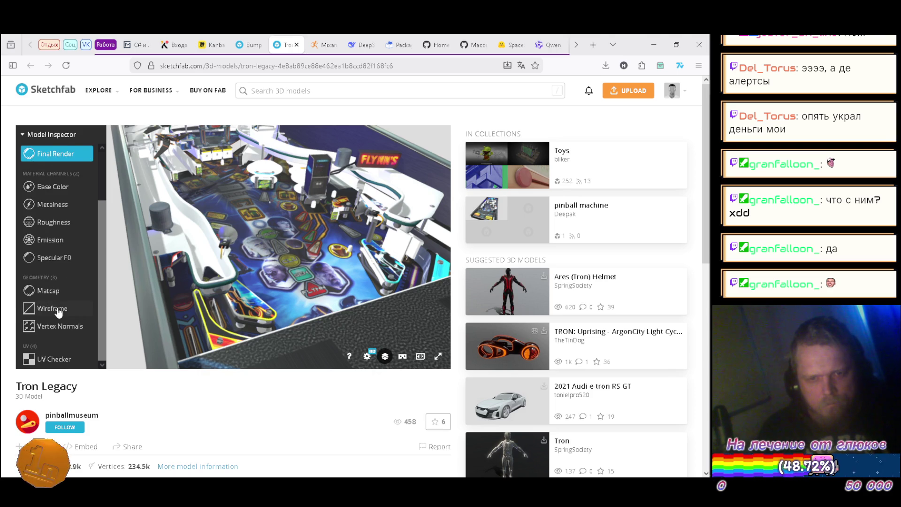
left_click(58, 311)
mouse_move(357, 268)
left_mouse_down()
mouse_move(172, 273)
mouse_move(199, 259)
left_mouse_up()
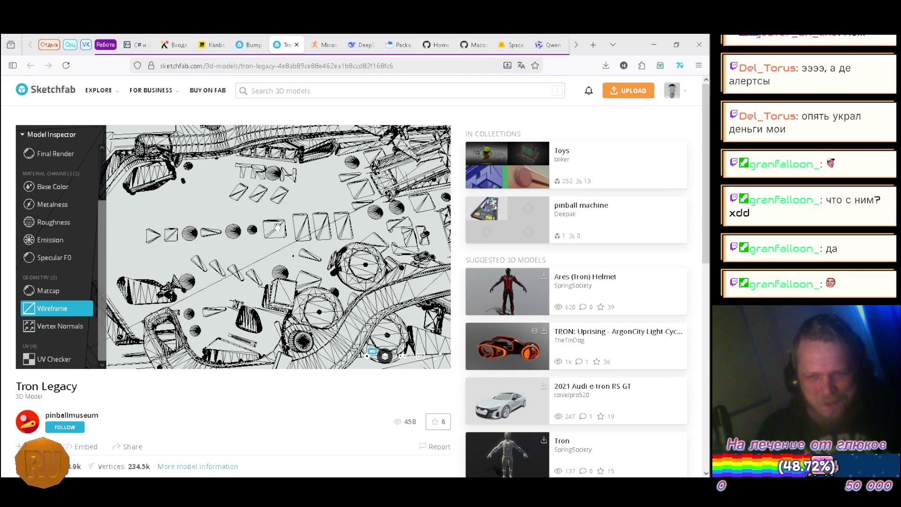
scroll(66, 192, "up", 2)
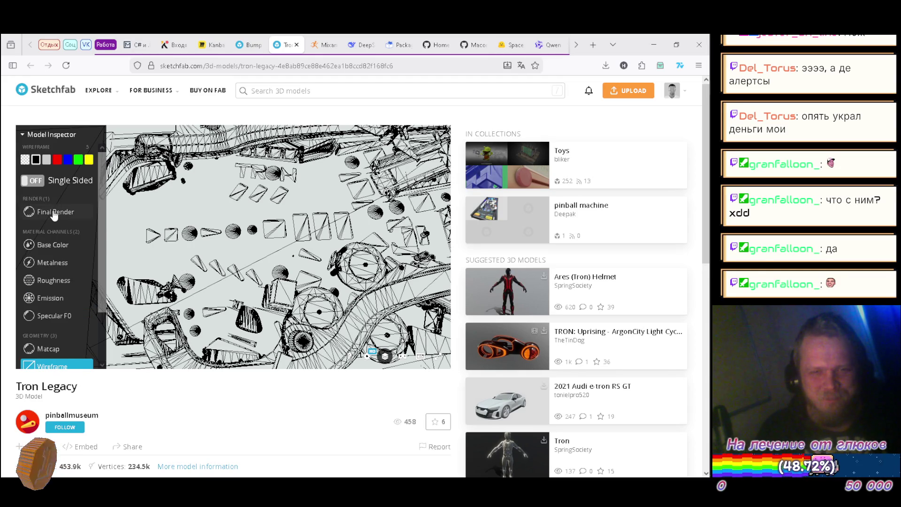
Step: Return to Final Render, orbit the textured table from several angles, then close its tab
left_click(55, 213)
mouse_move(258, 248)
left_mouse_down()
mouse_move(344, 227)
mouse_move(341, 285)
left_mouse_up()
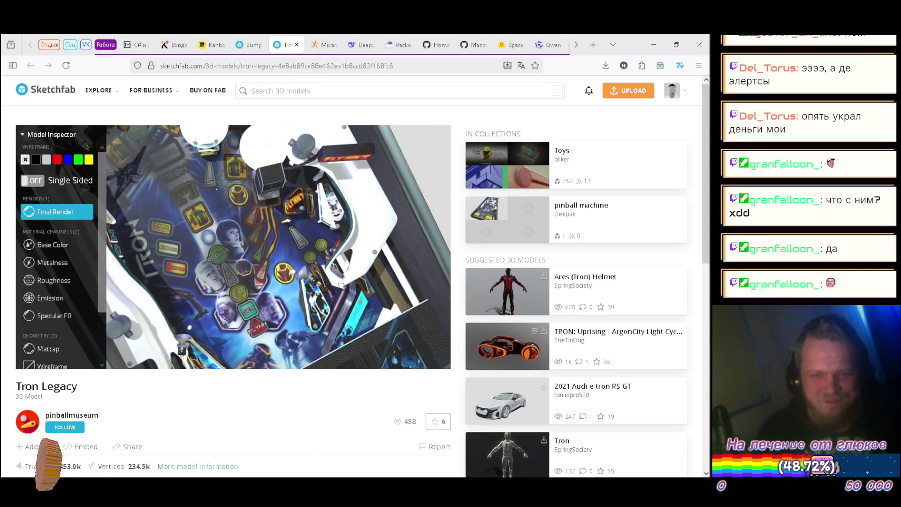
scroll(306, 316, "up", 5)
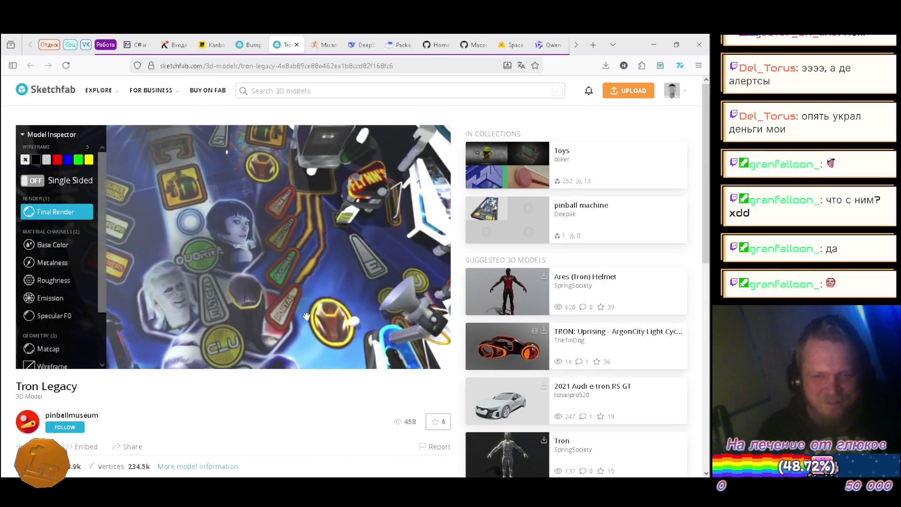
scroll(310, 316, "up", 2)
left_click_drag(329, 309, 340, 215)
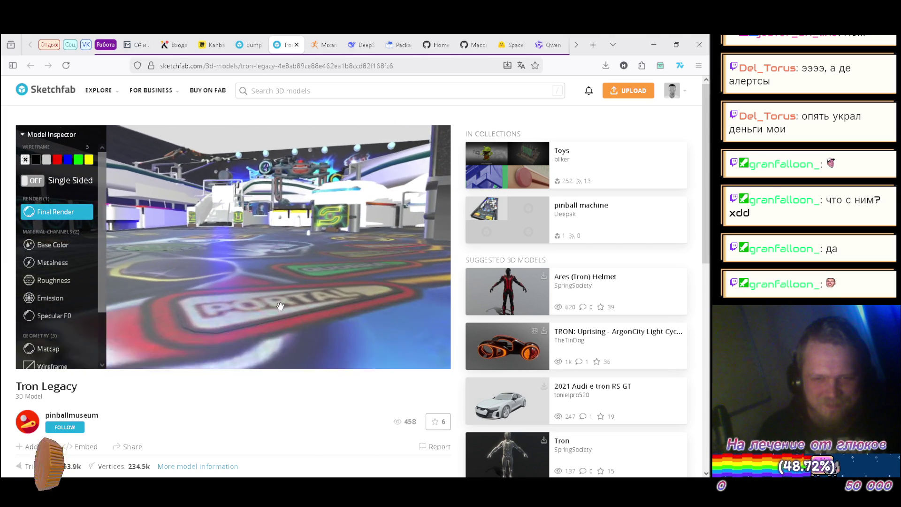
scroll(282, 304, "down", 5)
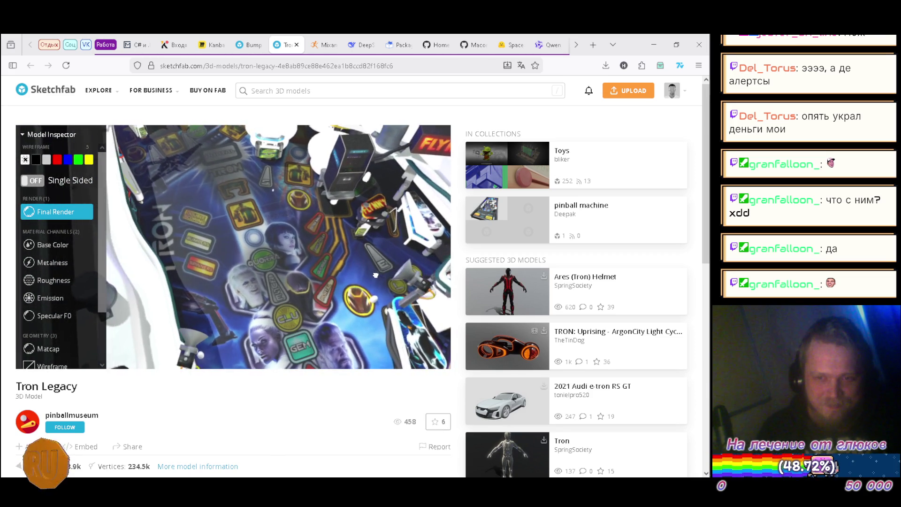
mouse_move(300, 244)
left_mouse_down()
mouse_move(285, 289)
mouse_move(289, 283)
mouse_move(167, 280)
left_mouse_up()
left_click_drag(247, 291, 167, 267)
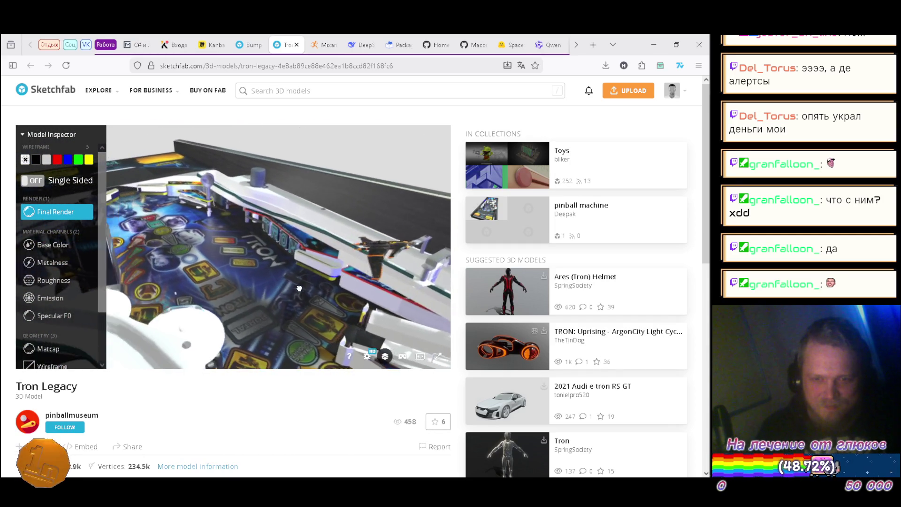
left_click_drag(222, 245, 282, 103)
left_click(297, 45)
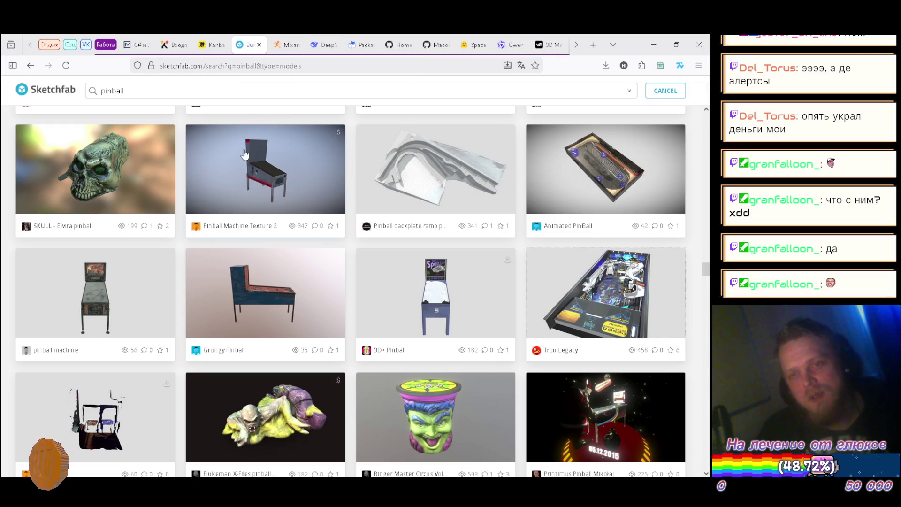
Step: Open the 'Pinball' model from the search results in a new tab and switch to it
scroll(2, 257, "up", 3)
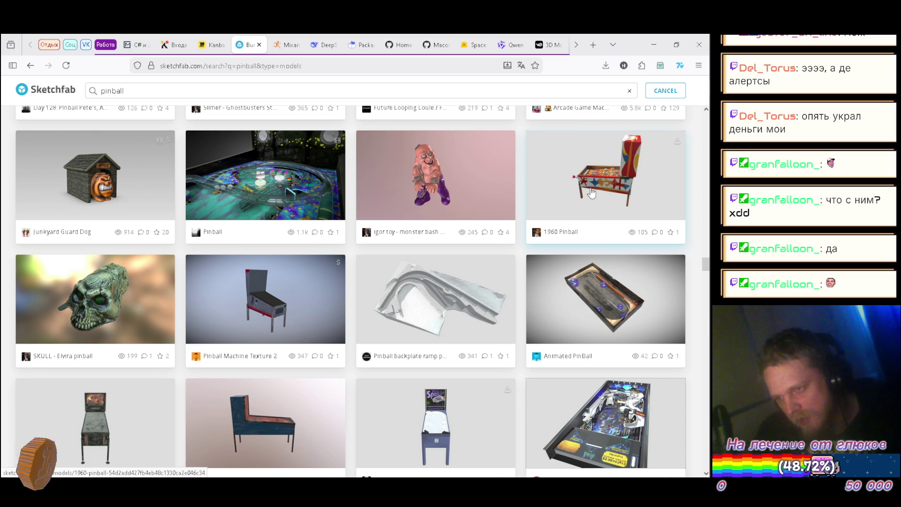
scroll(612, 200, "up", 3)
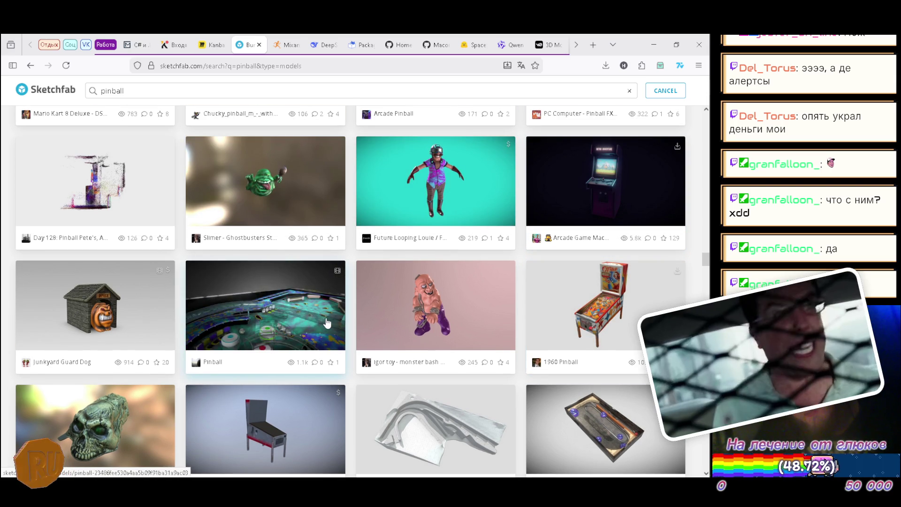
right_click(272, 319)
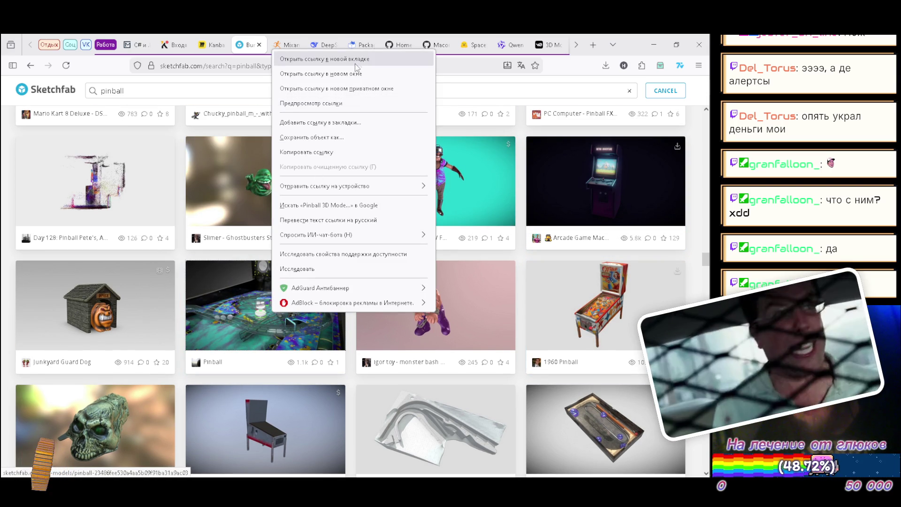
left_click(329, 43)
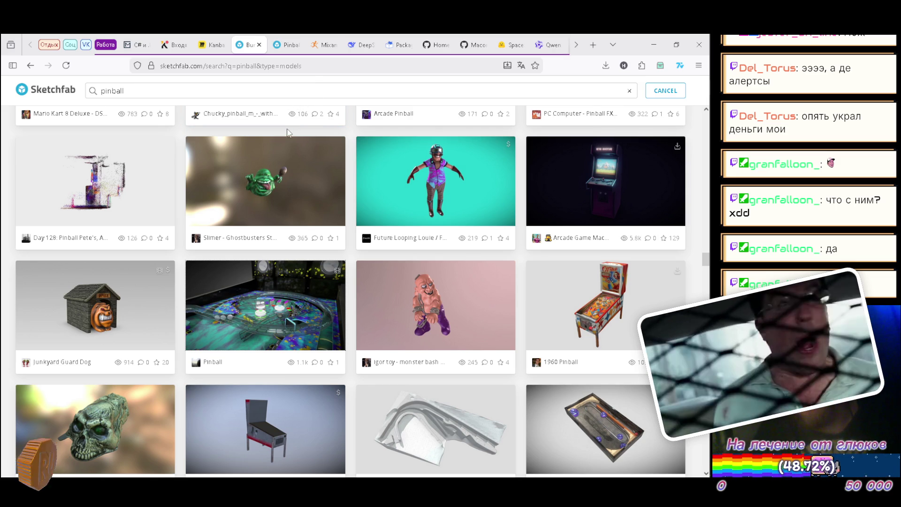
left_click(276, 46)
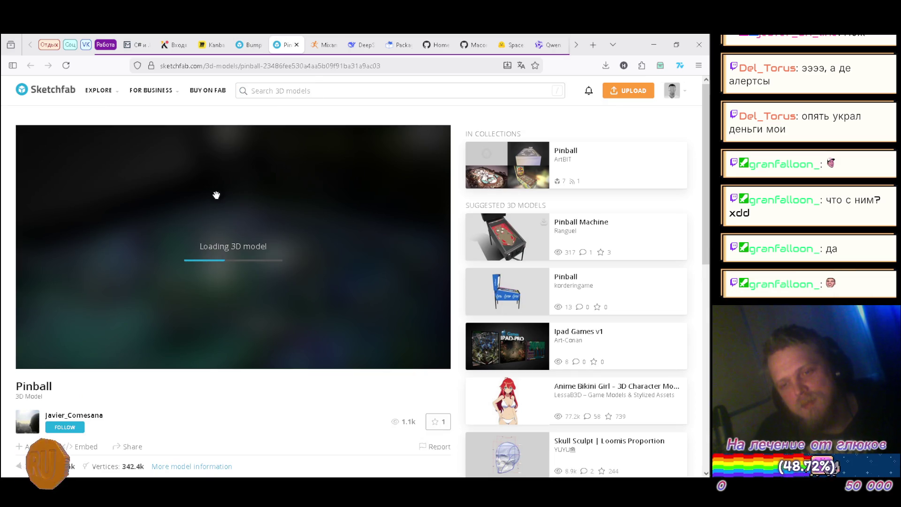